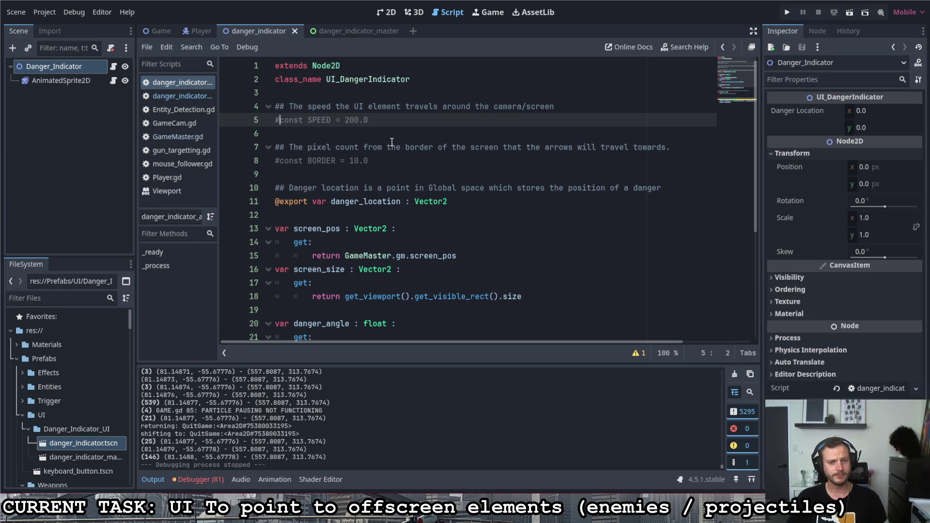
Uncomment const SPEED and wrap line 31's target in position.lerp(..., SPEED).
key(BackSpace)
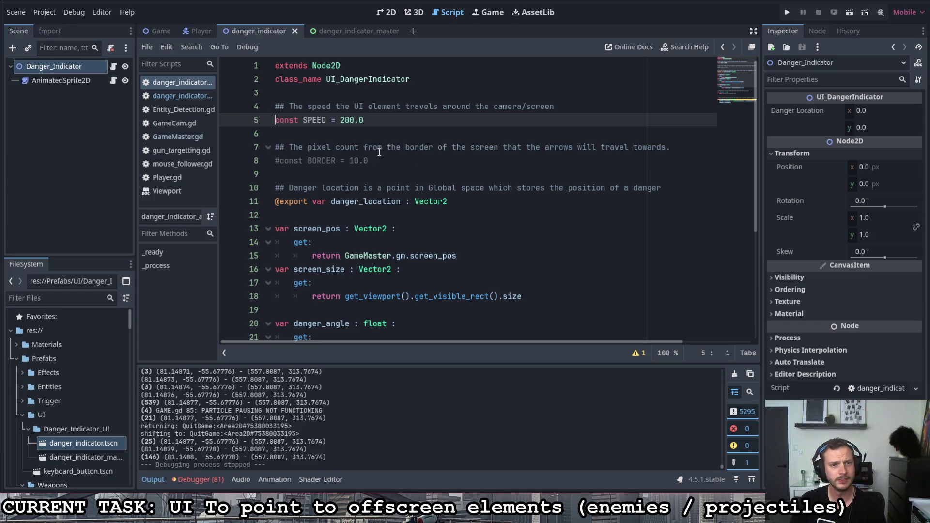
scroll(382, 146, down, 4)
scroll(368, 154, down, 1)
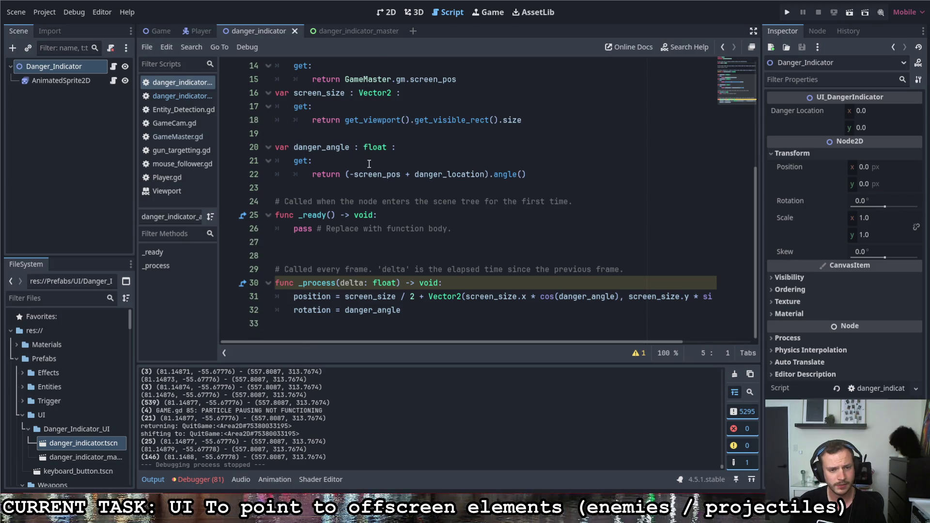
click(346, 298)
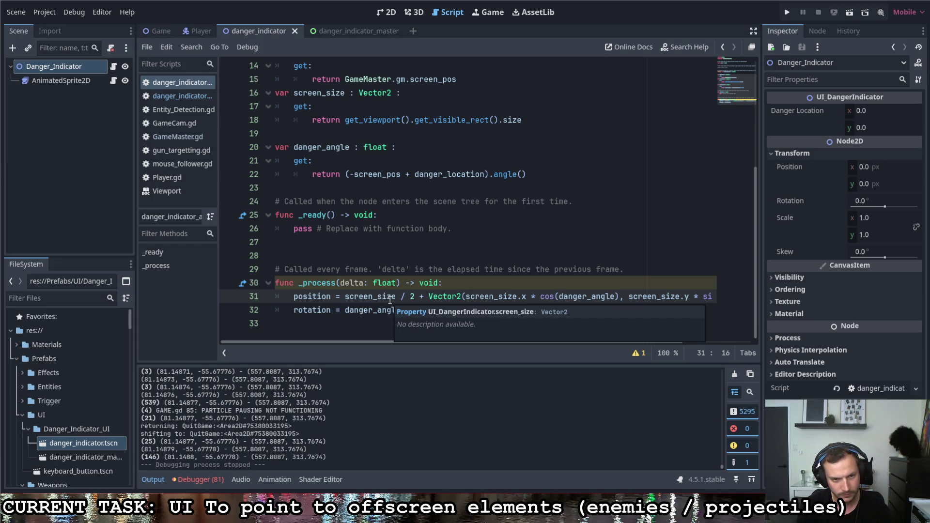
text(position.l)
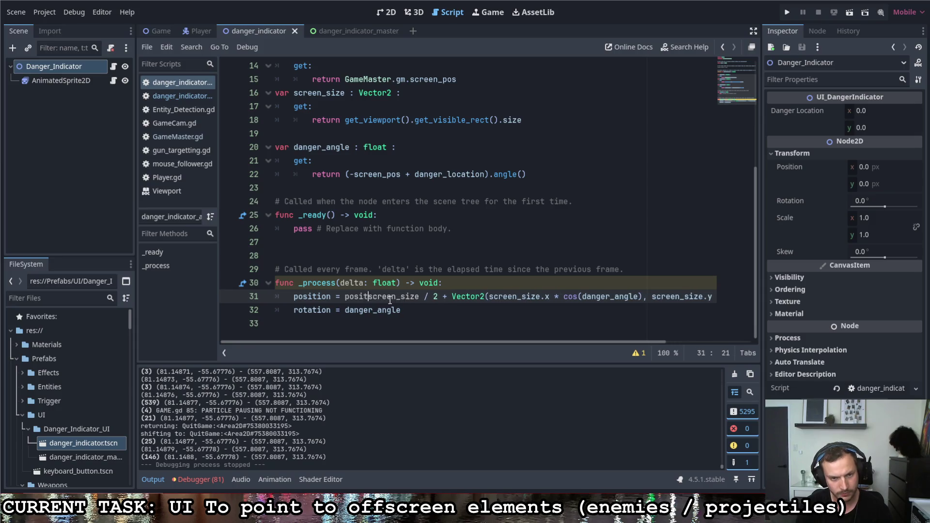
text(er)
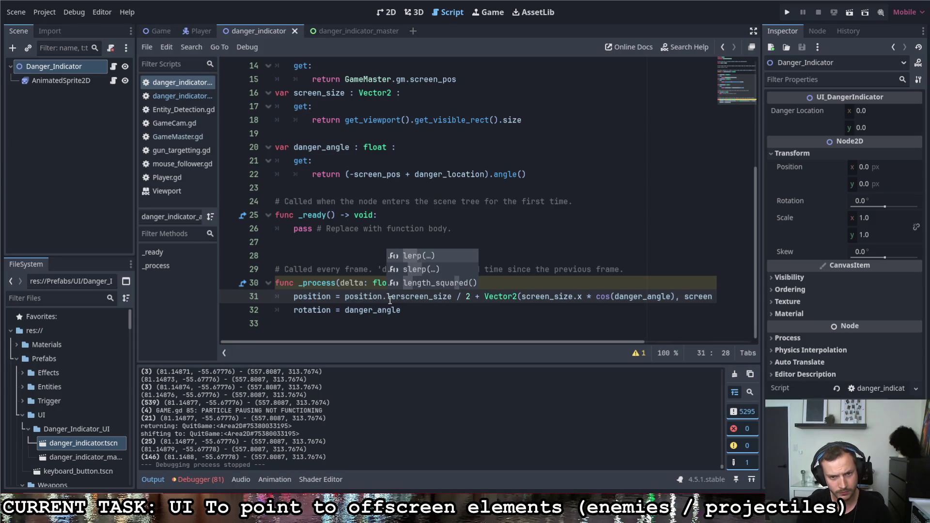
text(p()
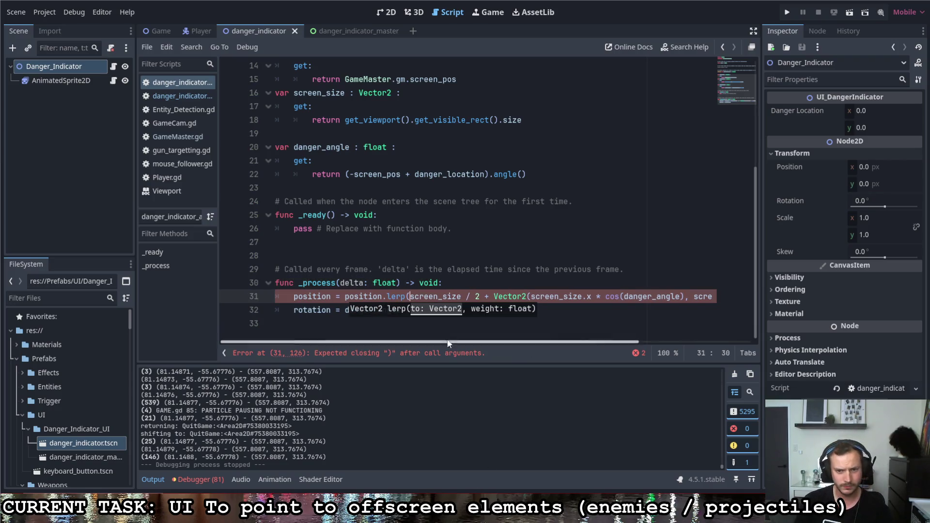
mouse_move(452, 335)
mouse_down()
mouse_move(606, 320)
mouse_move(625, 335)
mouse_up()
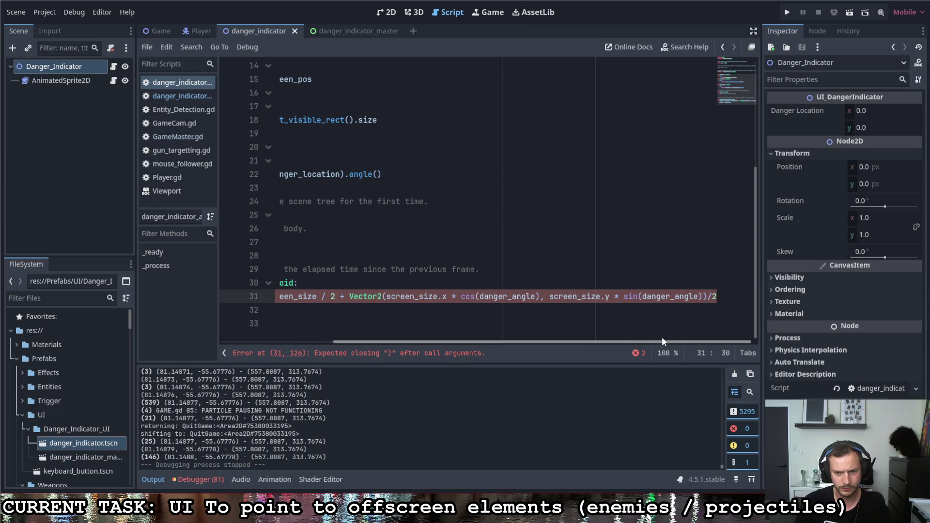
click(710, 297)
drag(710, 297, 724, 298)
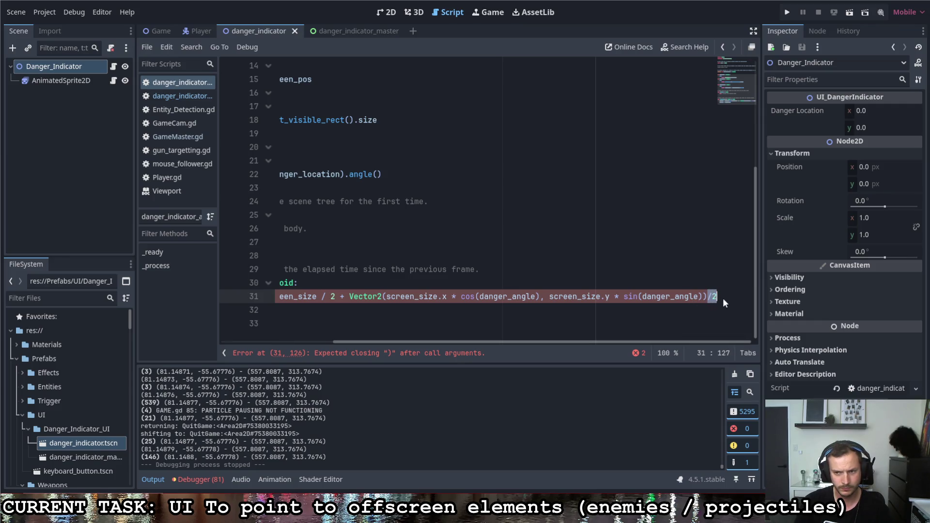
text())
key(Left)
text(,)
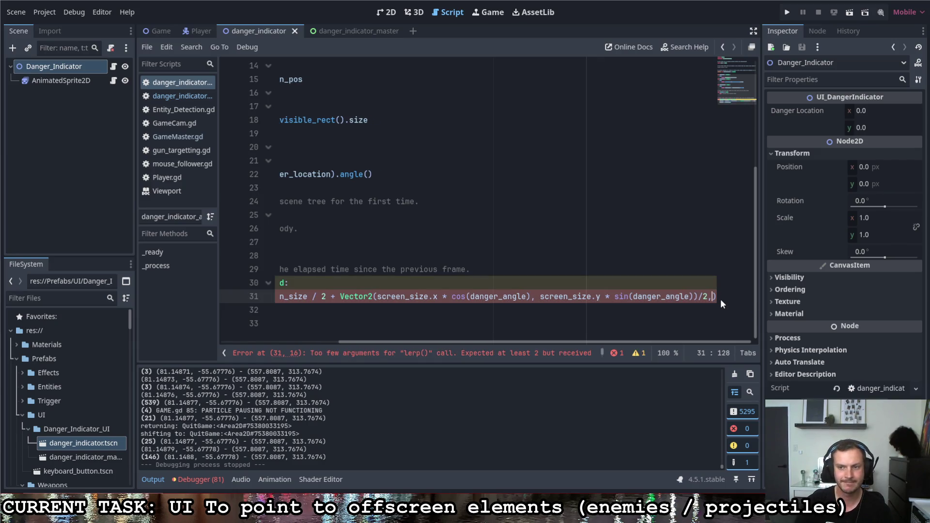
text(SPEED)
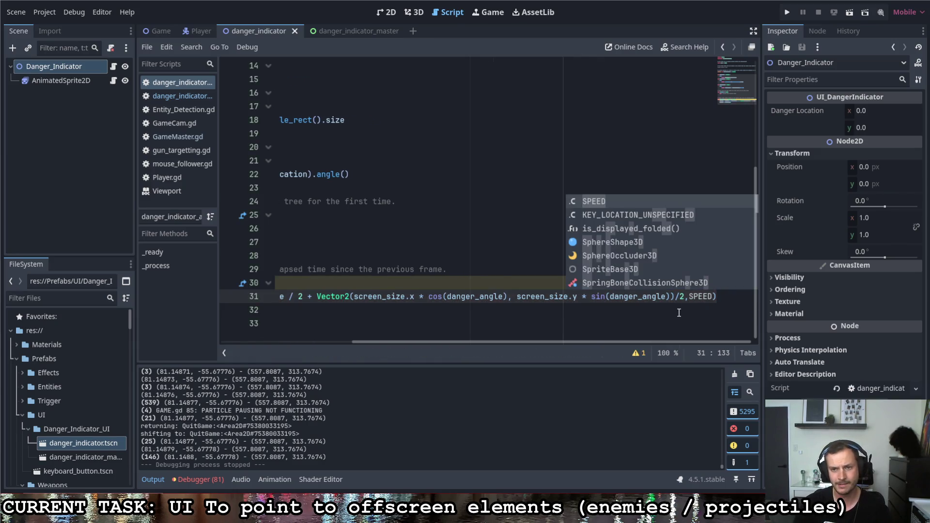
Change the lerp weight on line 31 to SPEED * delta.
scroll(667, 341, left, 5)
click(406, 283)
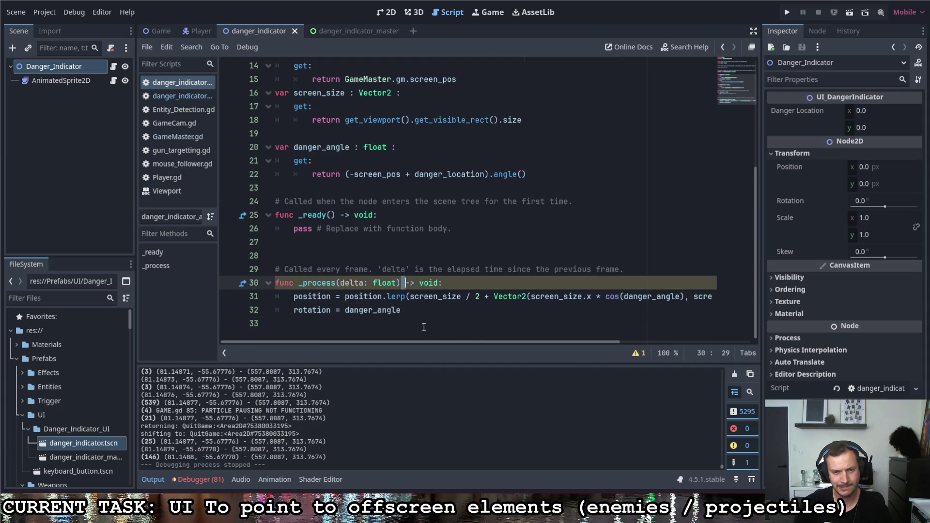
drag(428, 342, 674, 348)
click(663, 296)
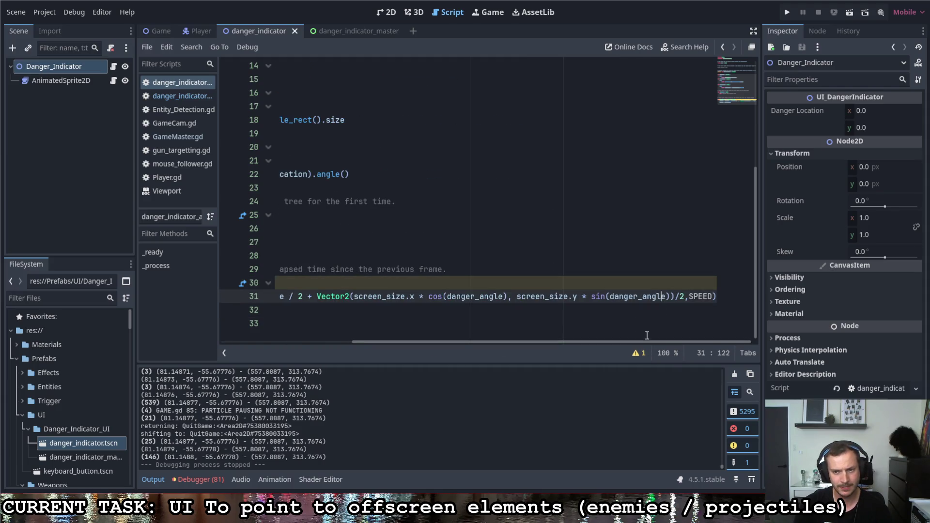
click(690, 296)
click(713, 296)
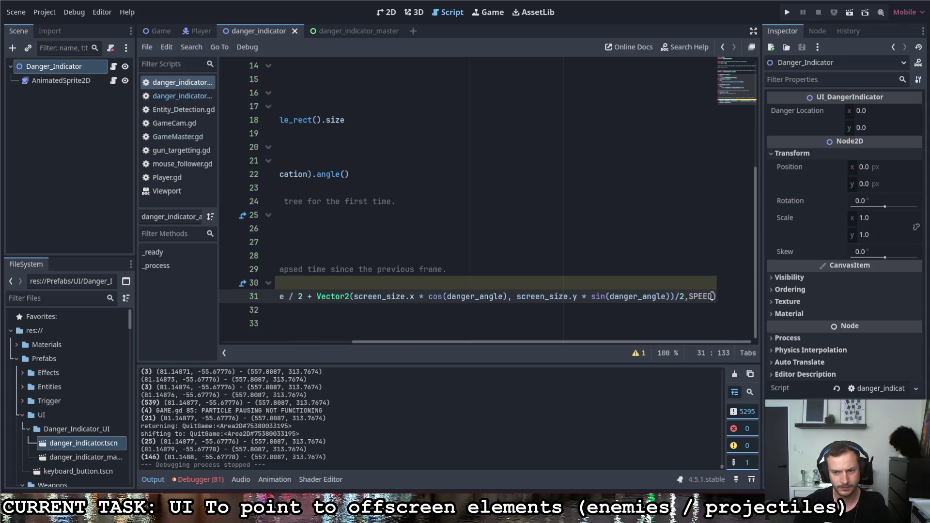
text(*delta)
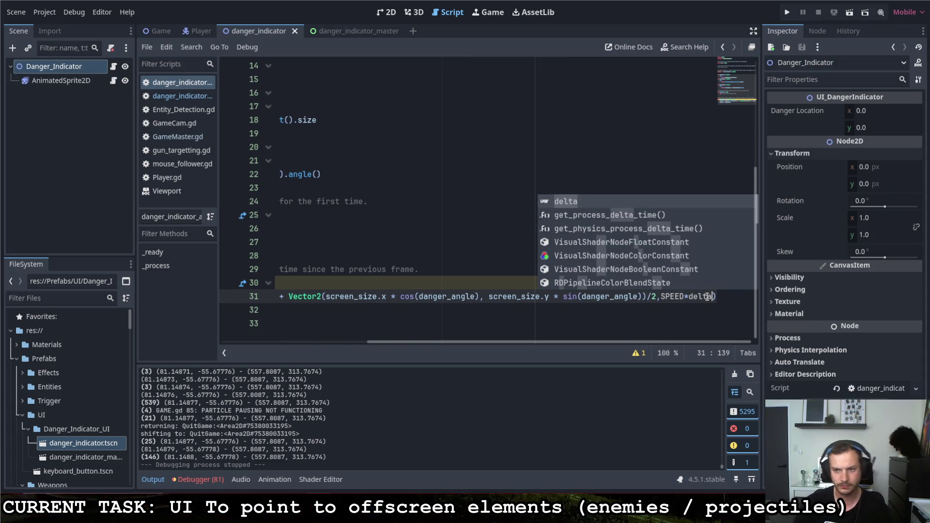
key(Left)
key(Left)
key(Left)
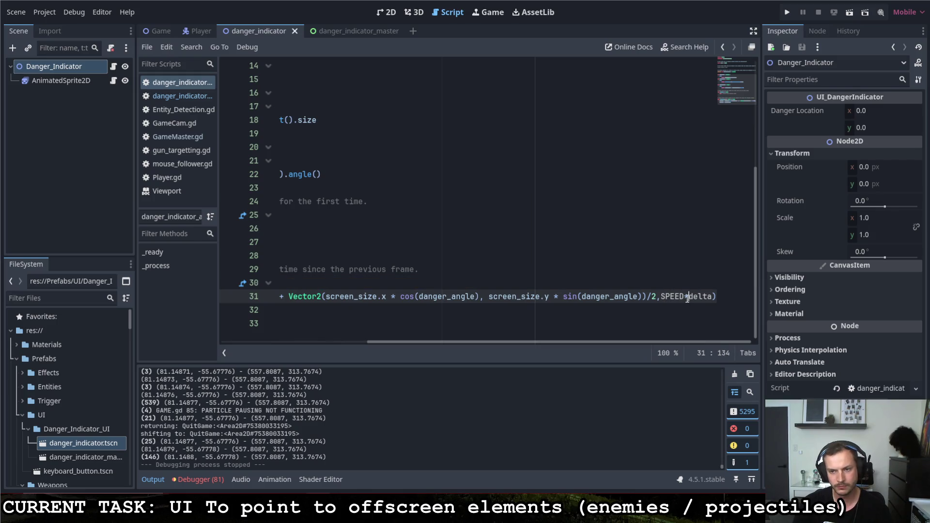
key(Right)
drag(665, 341, 521, 342)
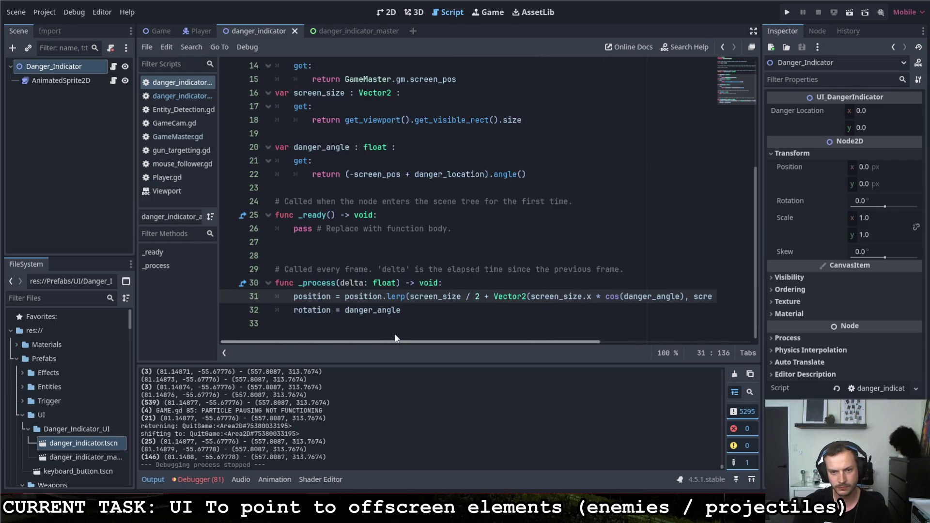
Reduce SPEED from 200.0 to 20.0 and run the game with F5.
scroll(397, 221, up, 5)
click(350, 122)
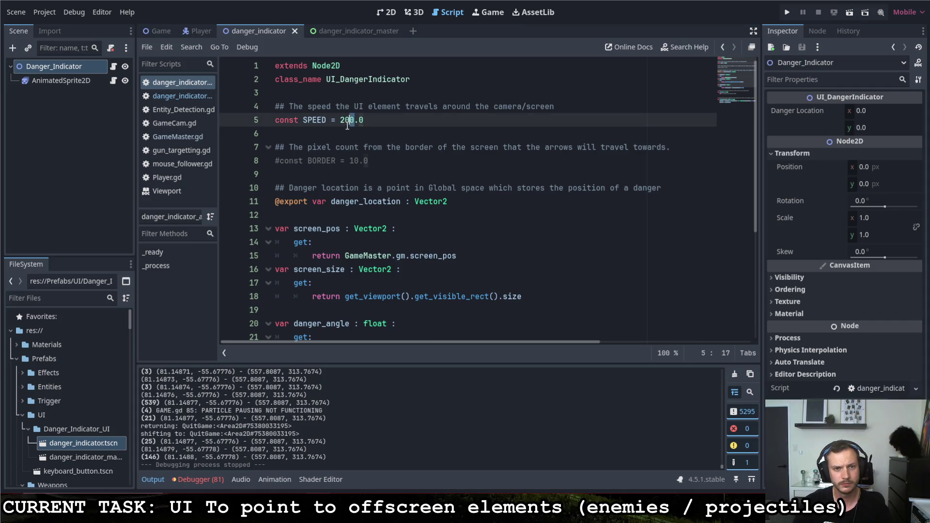
key(BackSpace)
click(378, 123)
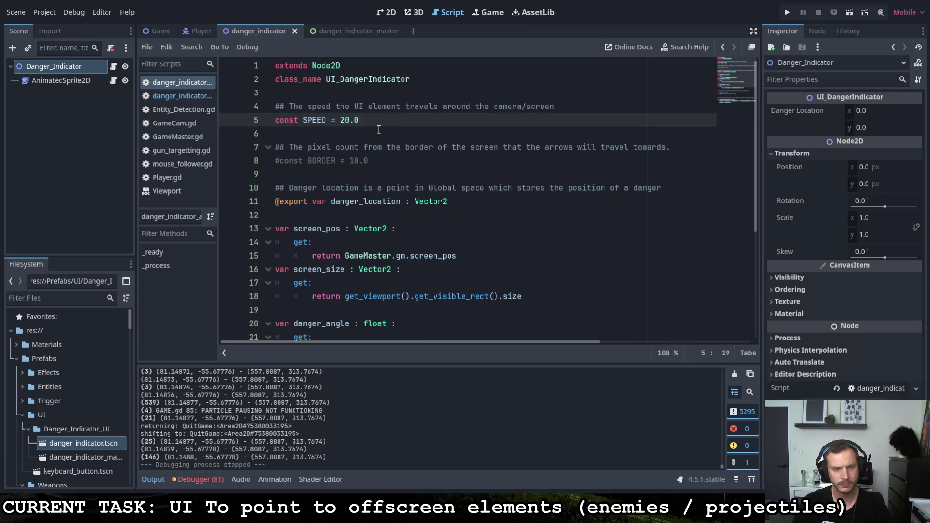
key(F5)
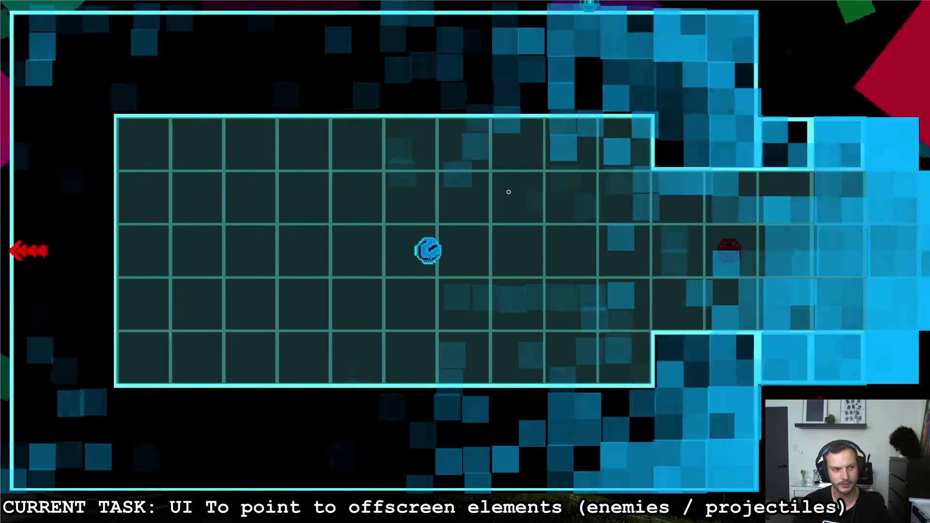
Move the player back and forth across the room, watching the red edge arrows.
key(a)
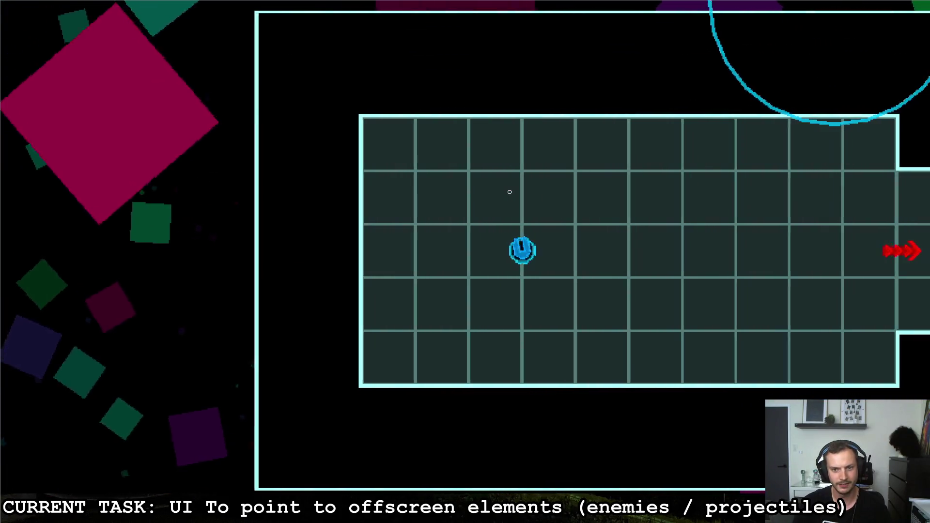
key(d)
key(a)
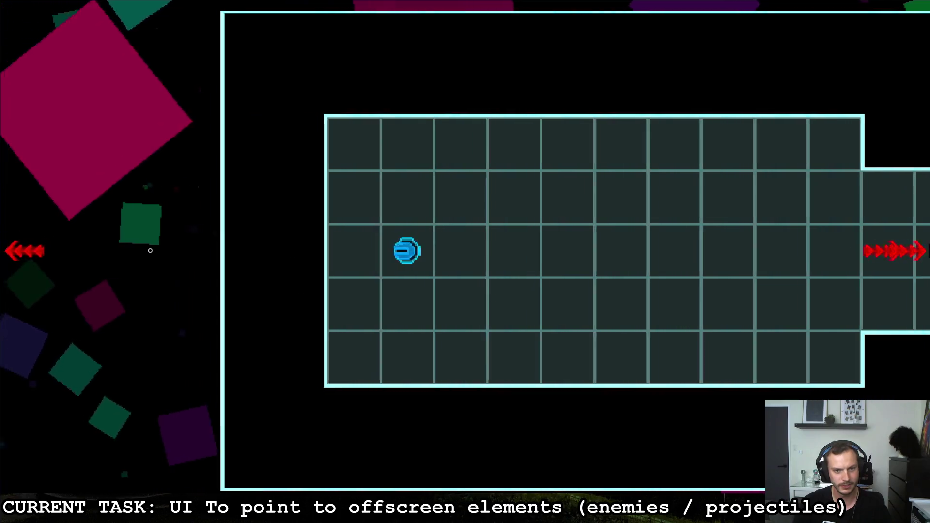
key(d)
key(a)
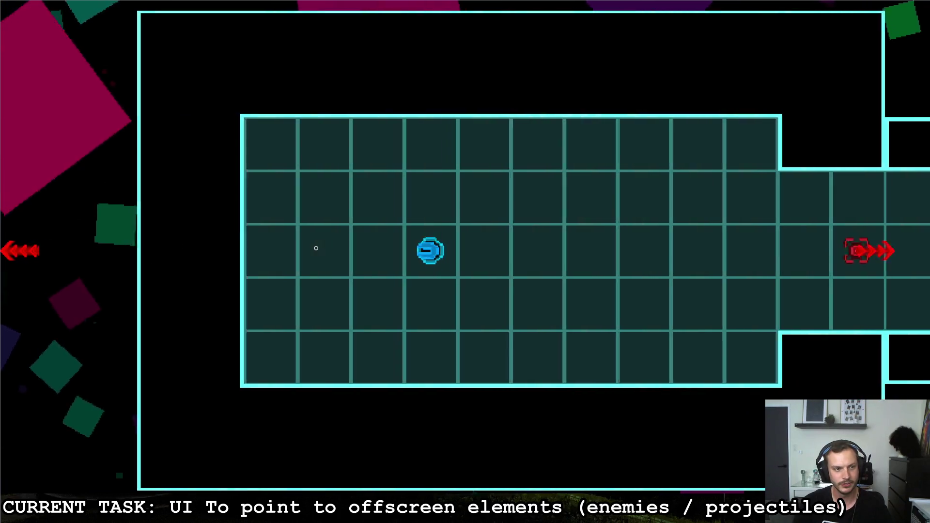
key(a)
key(d)
key(d)
key(a)
key(d)
key(s)
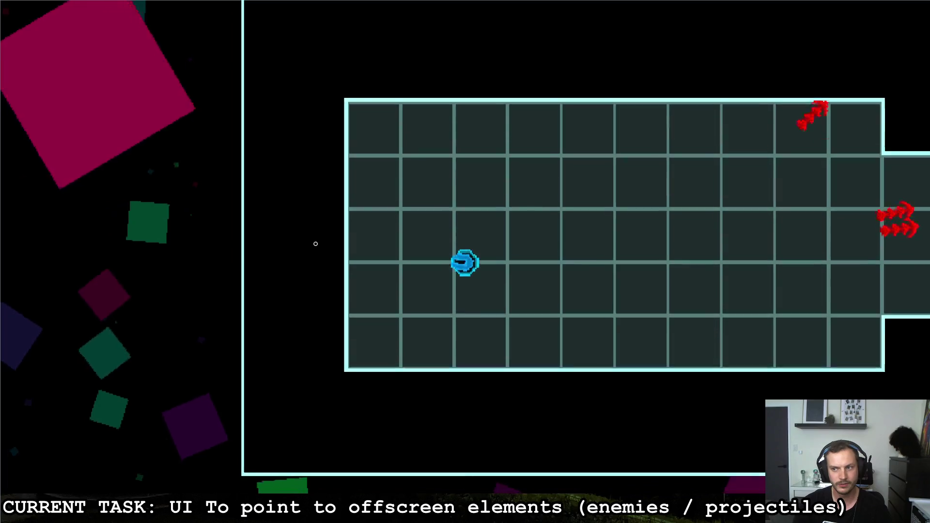
key(d)
key(a)
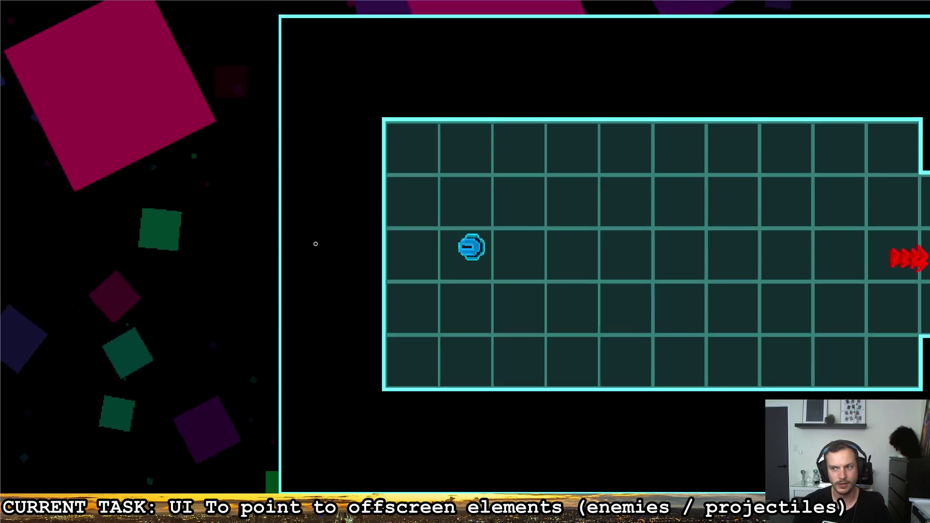
key(d)
key(a)
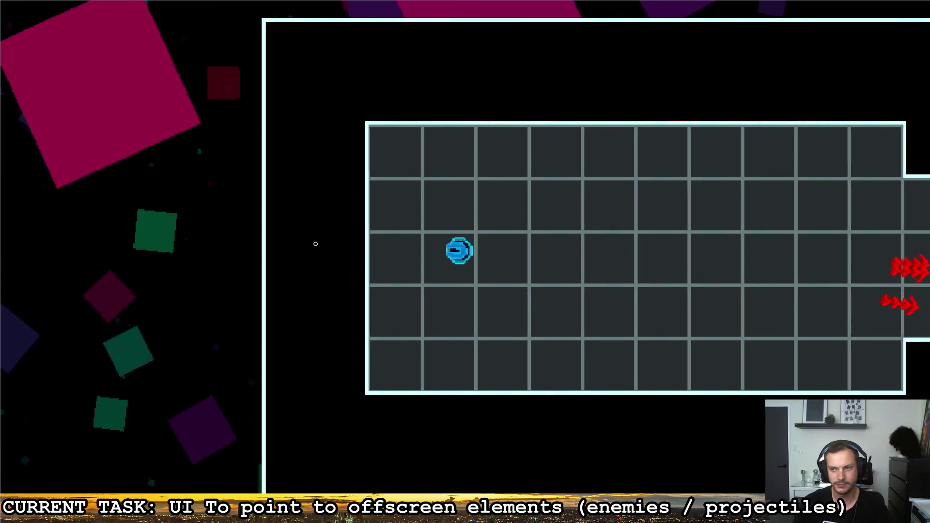
key(d)
key(a)
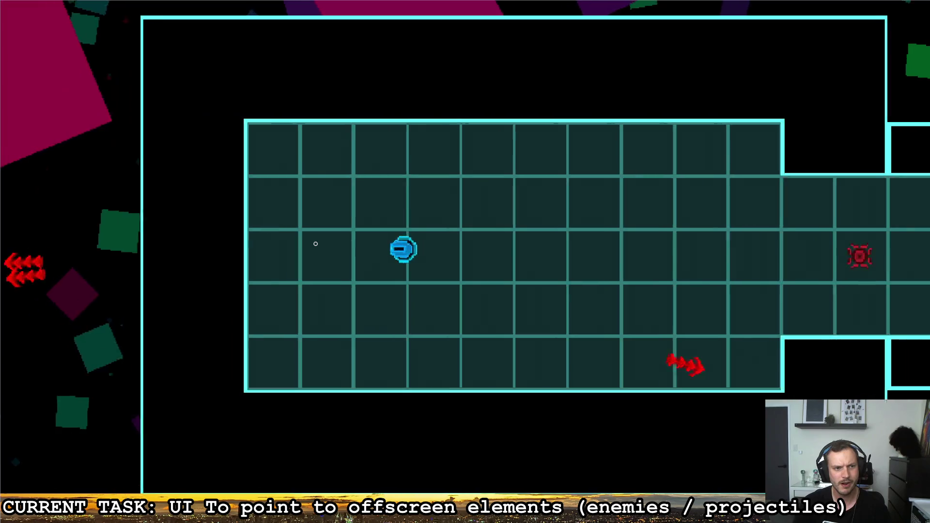
key(a)
key(d)
key(a)
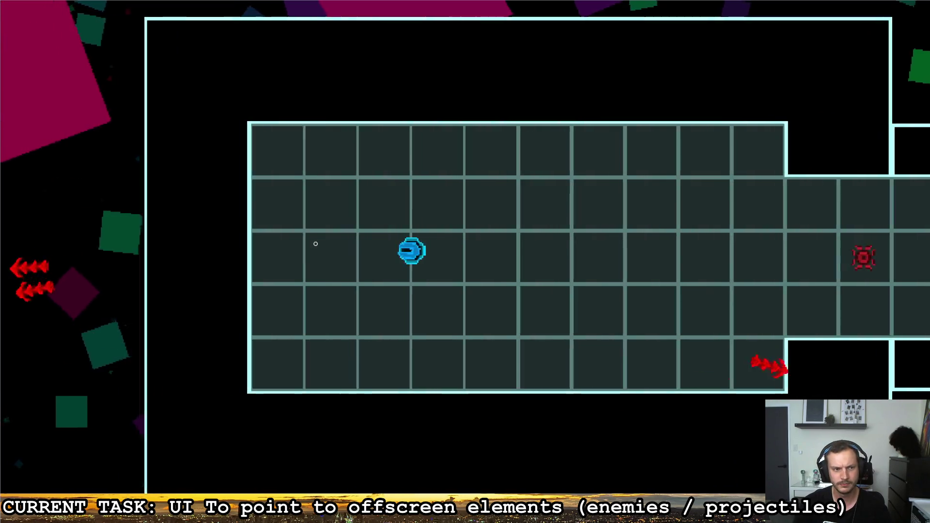
key(d)
key(a)
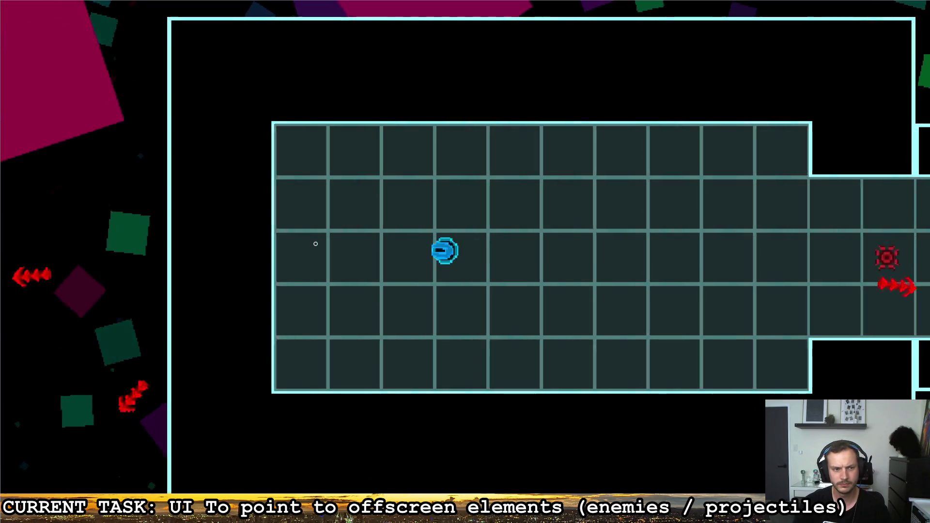
key(d)
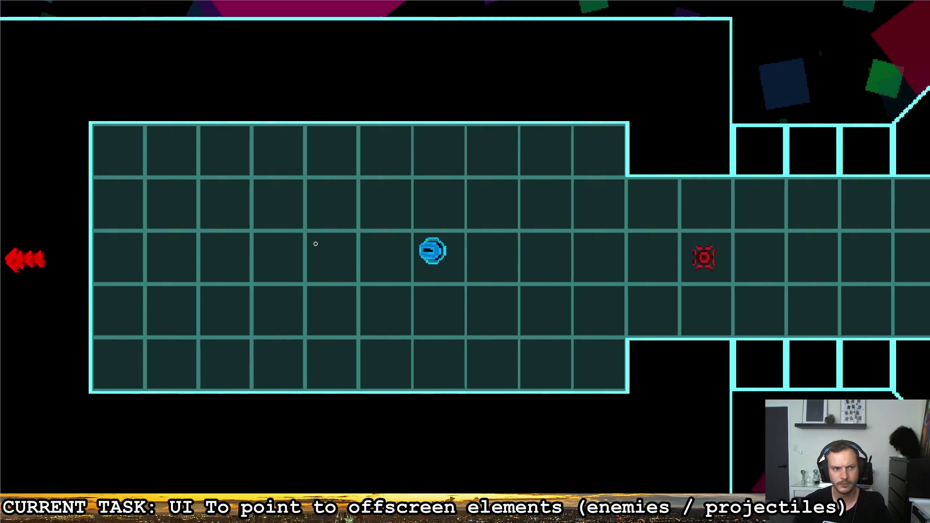
key(a)
key(d)
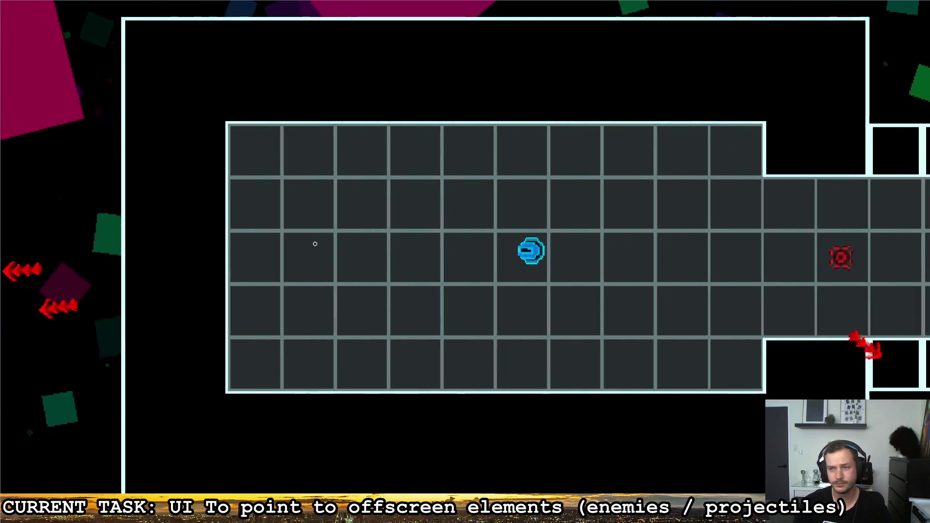
key(d)
key(a)
Fire shots and dash across the room, then bring the script editor back in front.
click(596, 264)
key(d)
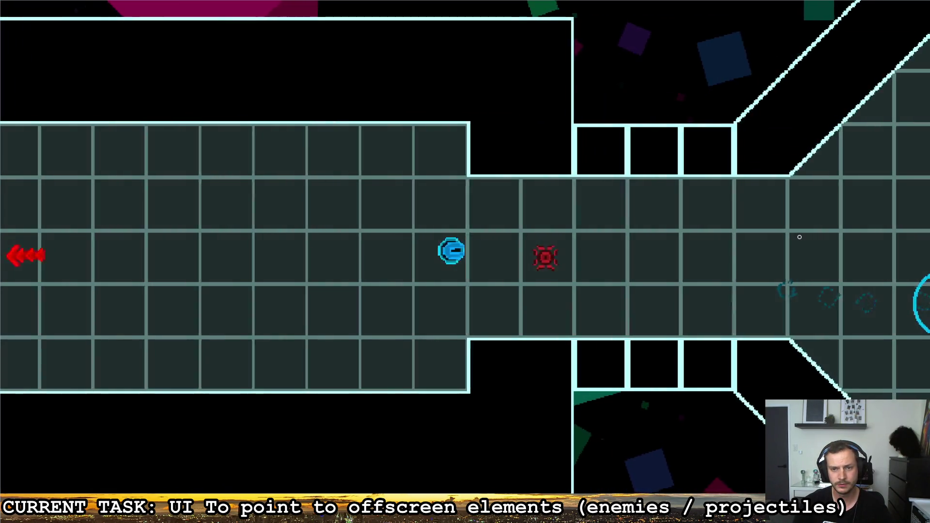
key(a)
click(544, 281)
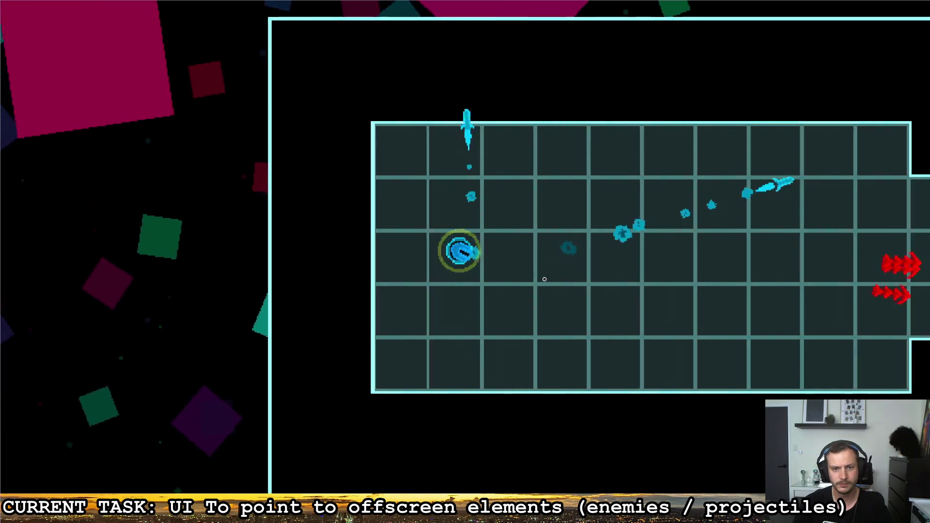
key(d)
key(a)
key(a)
key(d)
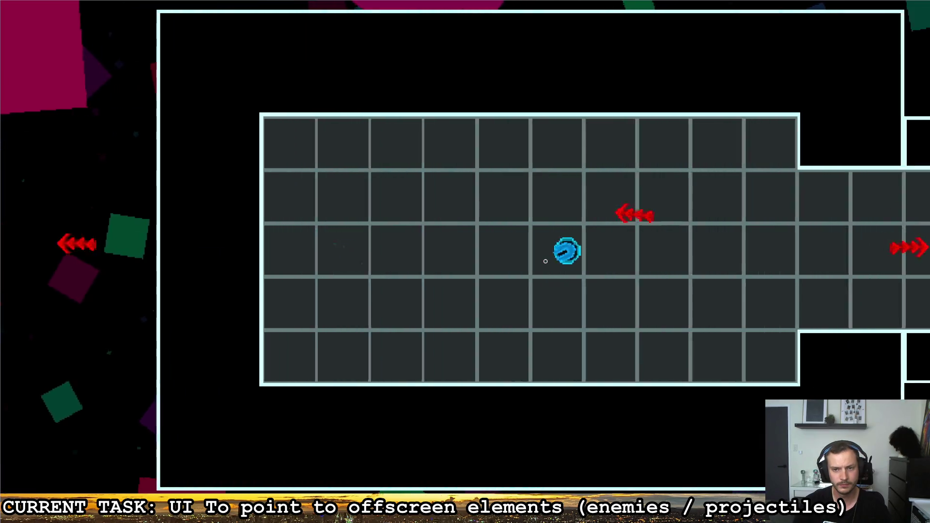
key(a)
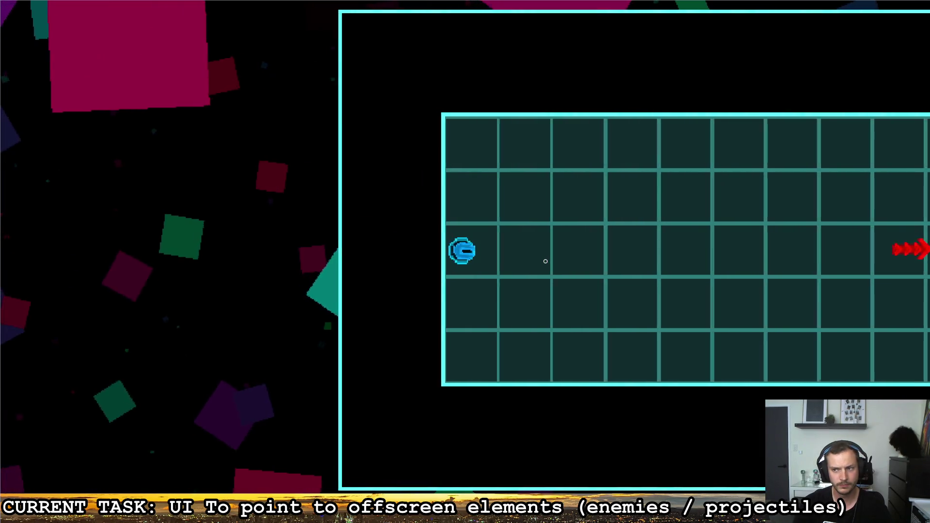
key(d)
key(a)
key(d)
key(a)
key(a)
key(d)
key(a)
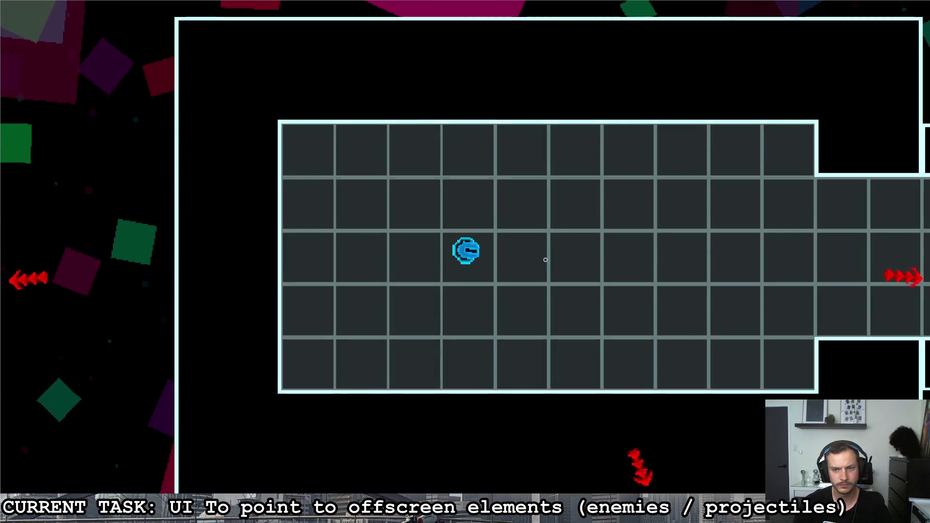
key(a)
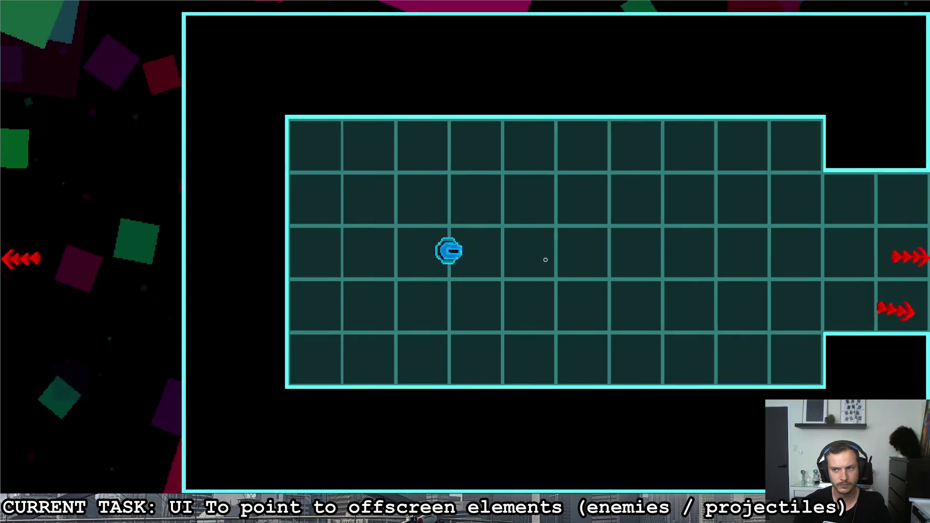
key(d)
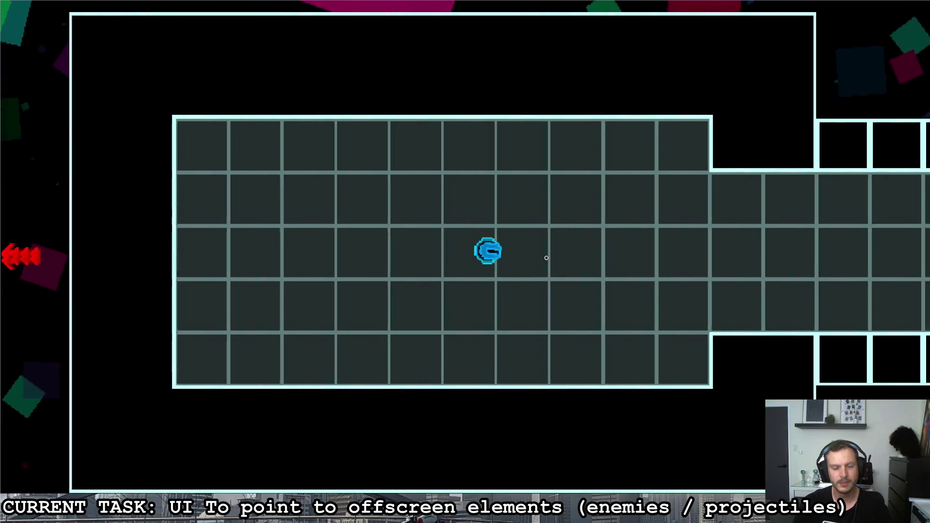
key(alt+Tab)
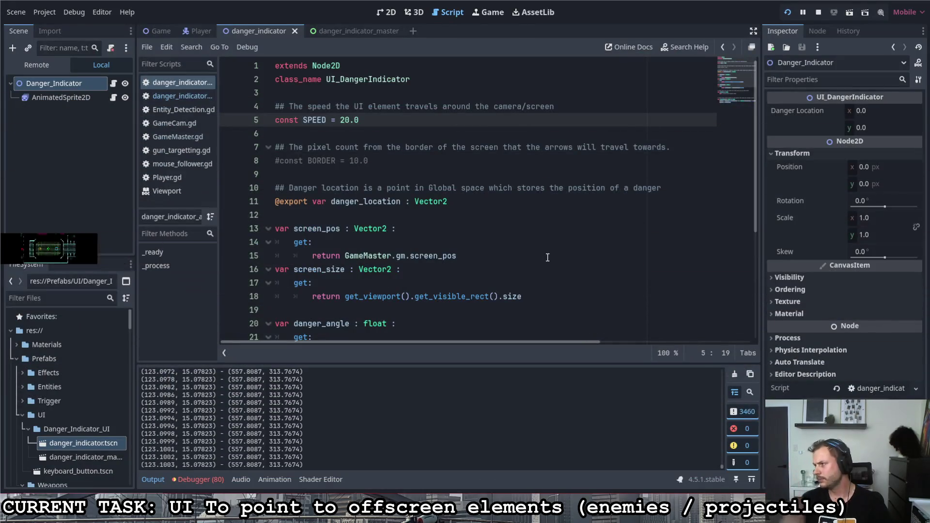
Stop the running game with F8 and place the caret at the end of line 11.
key(F8)
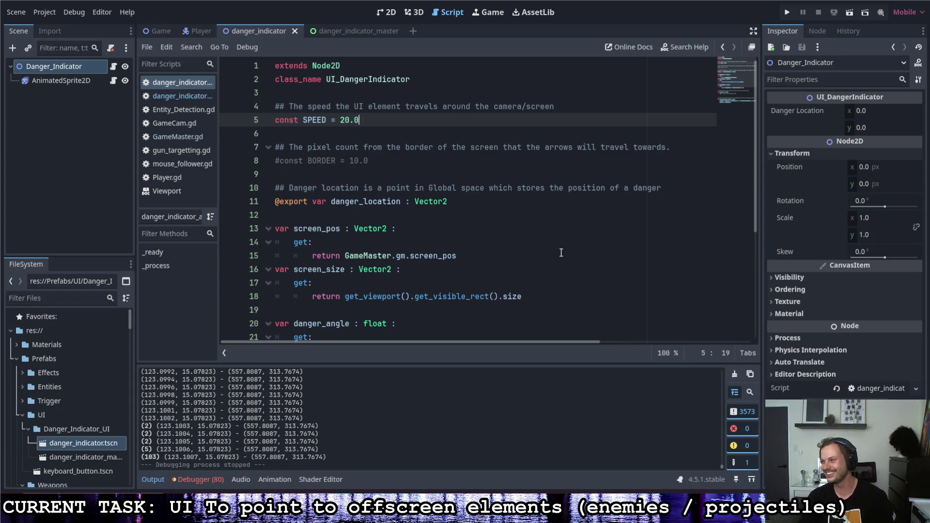
click(479, 204)
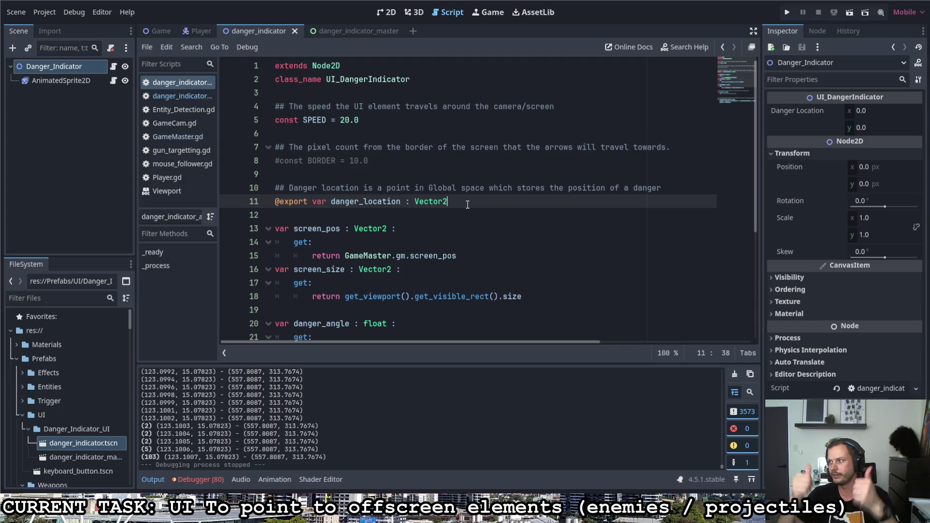
Check line 13 and the _ready/_process code, then relaunch the project.
click(494, 226)
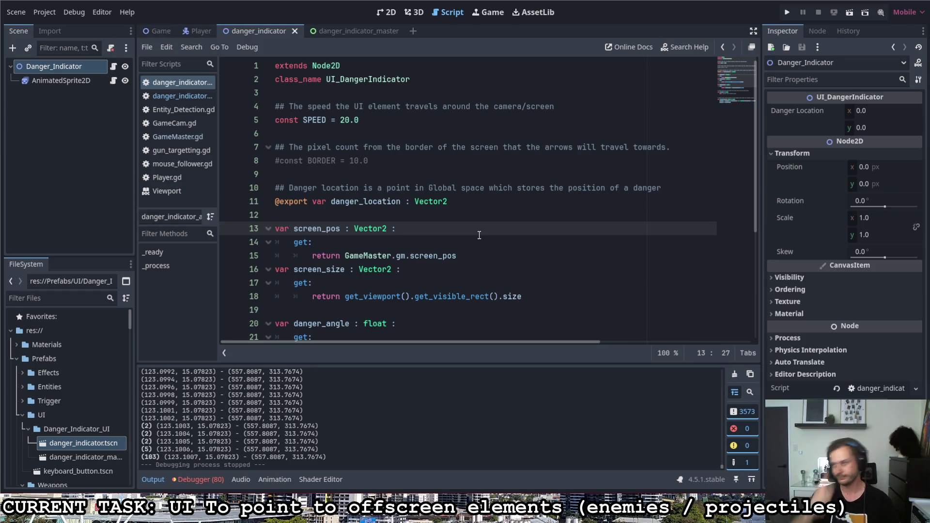
scroll(454, 218, down, 4)
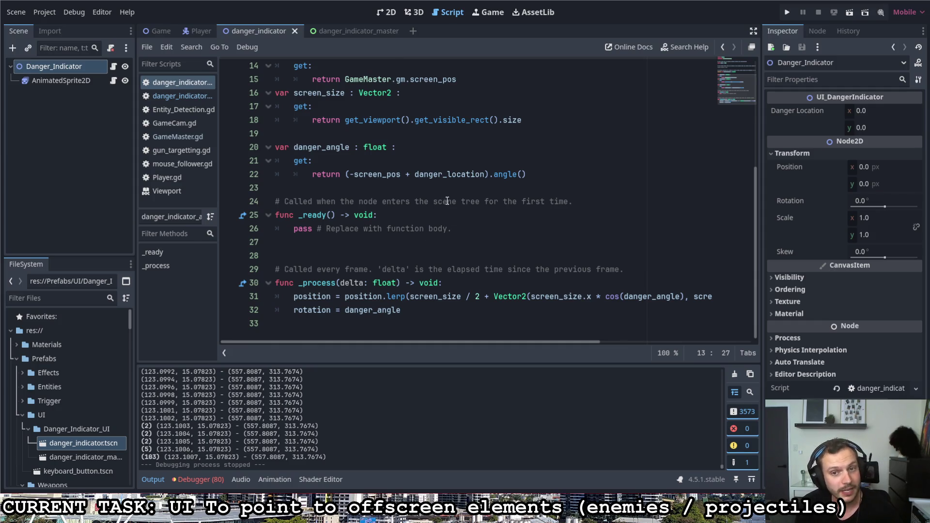
scroll(453, 208, up, 4)
scroll(442, 207, down, 4)
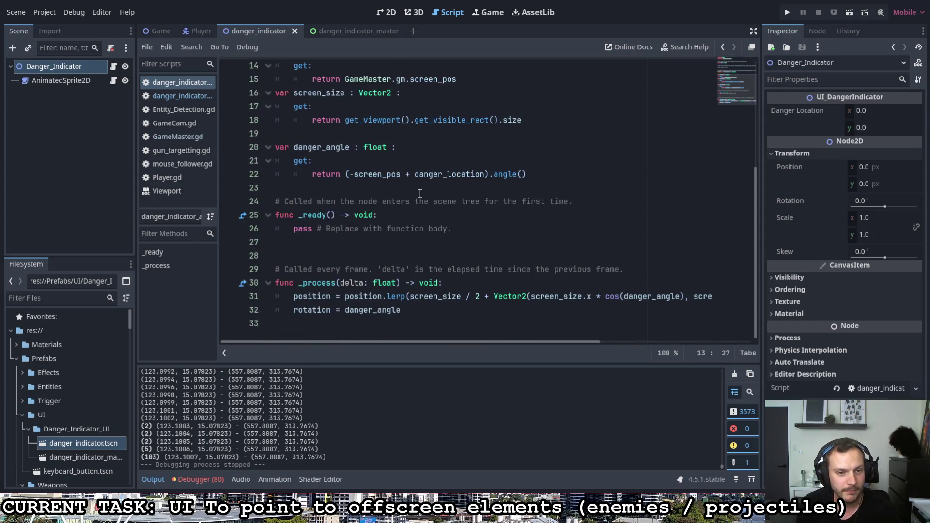
click(787, 13)
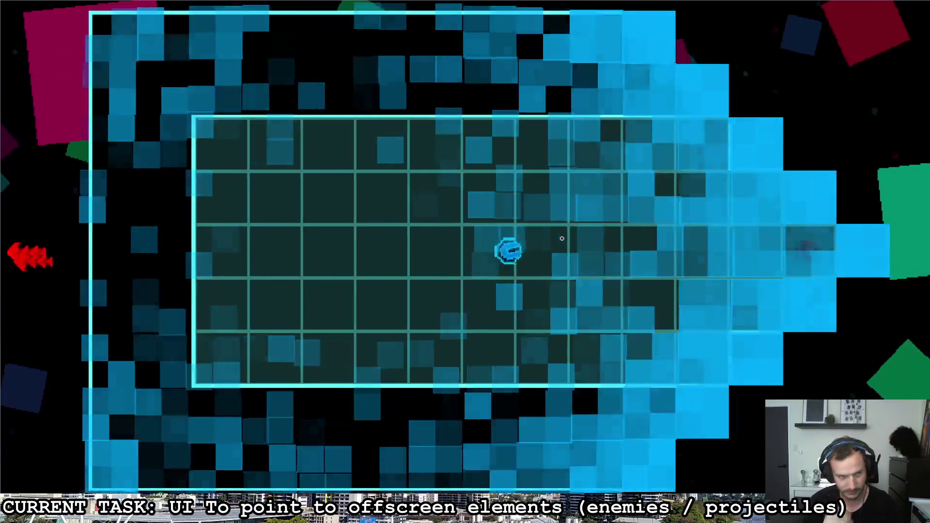
Move the player around the first room and up to its top corner.
key(a)
key(d)
key(s)
key(s)
key(a)
key(w)
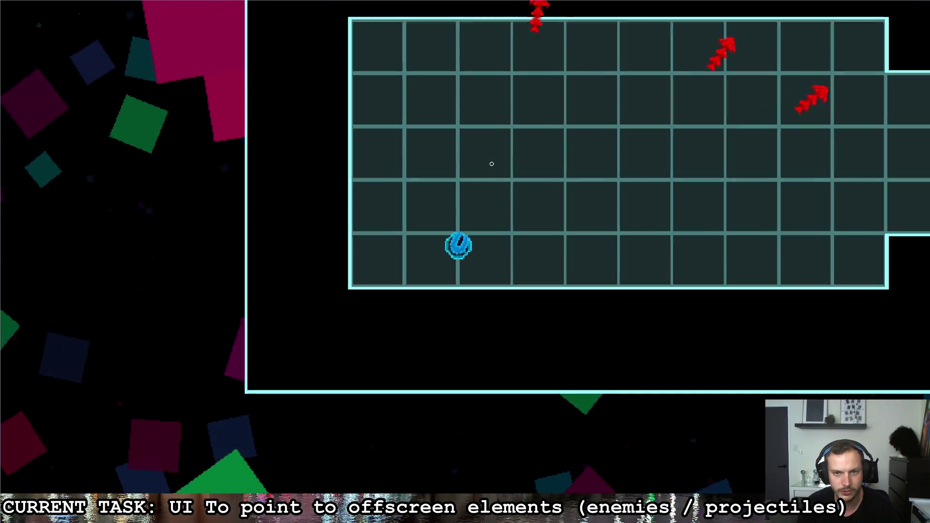
key(d)
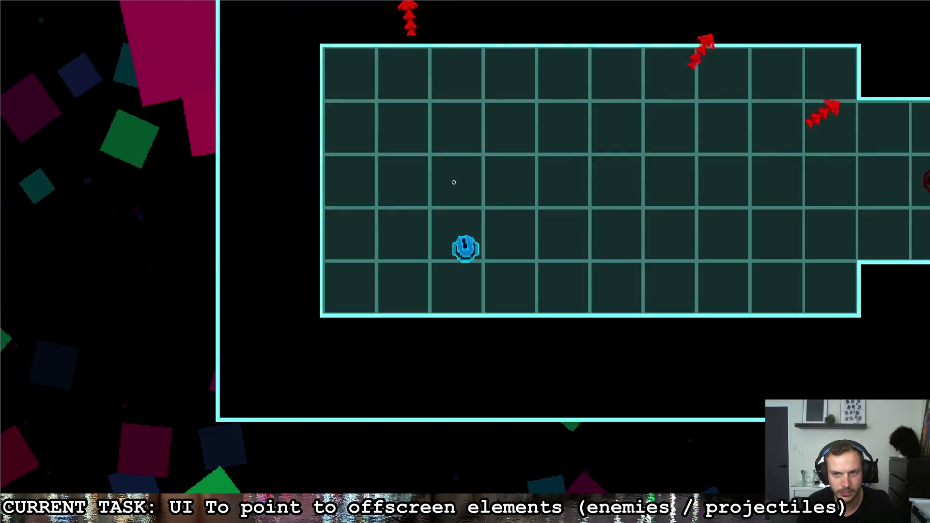
key(w)
key(d)
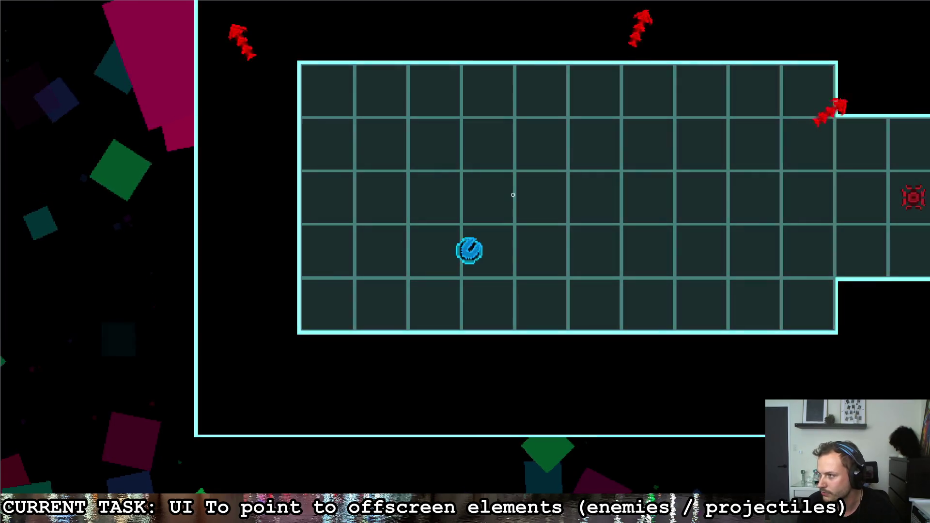
key(d)
key(w)
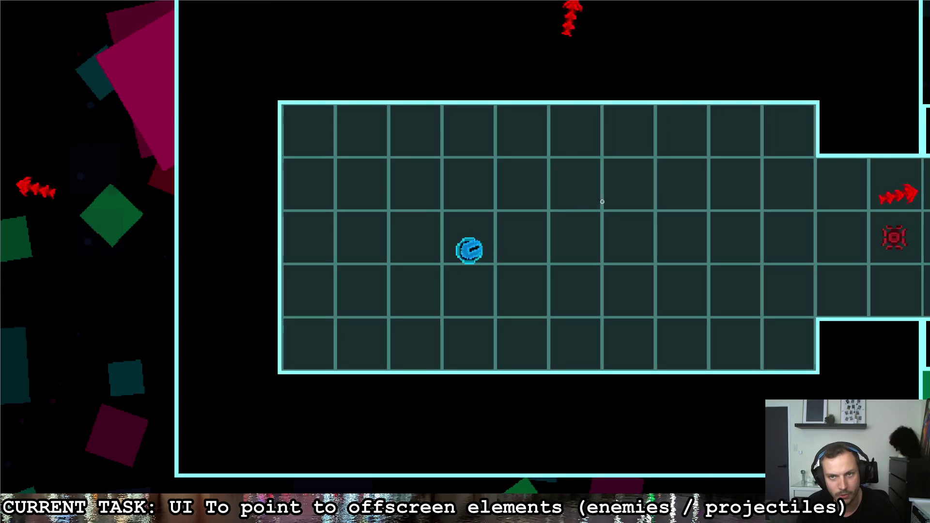
key(d)
key(w)
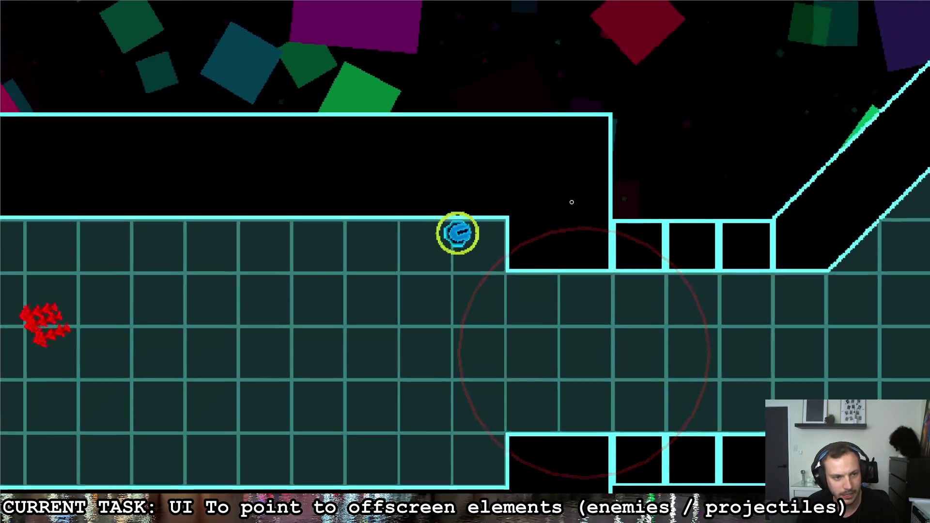
Move the player left through the corridor into the next room, then return to the editor.
key(a)
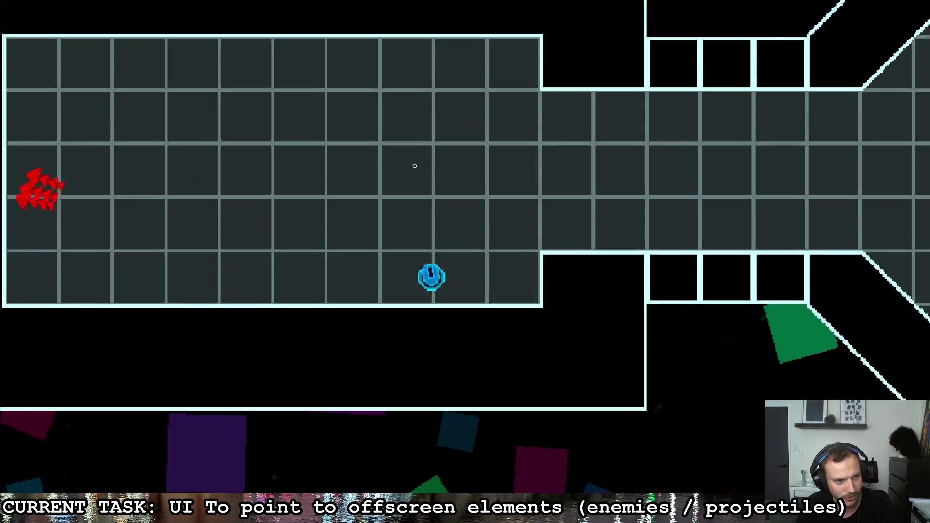
key(a)
key(s)
key(d)
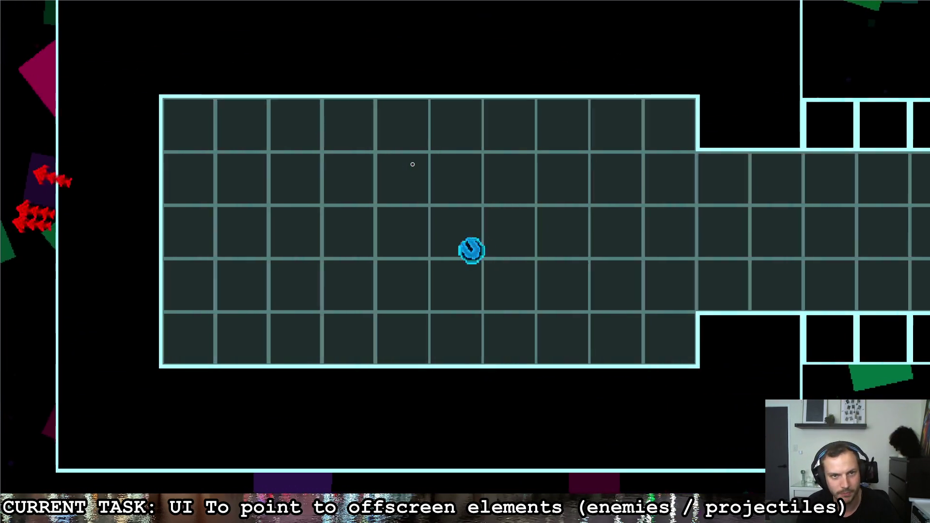
key(a)
key(d)
key(a)
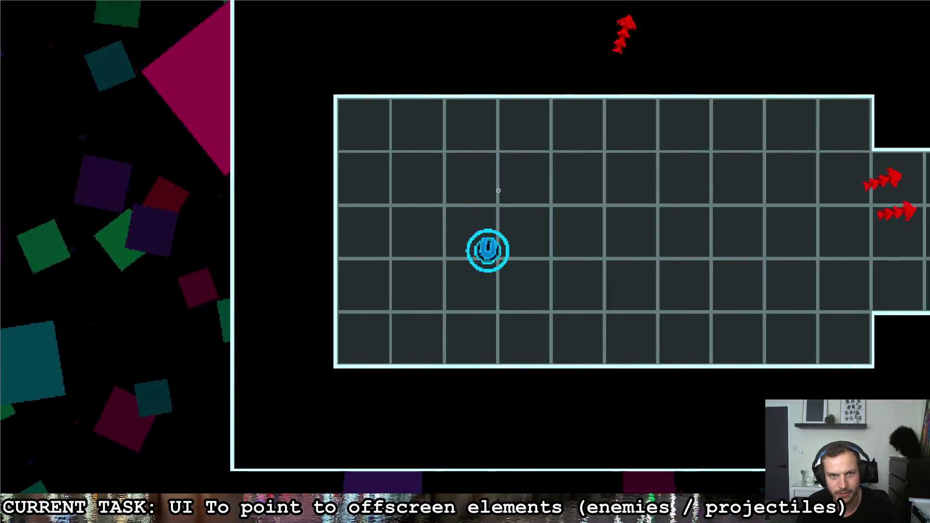
key(w)
key(d)
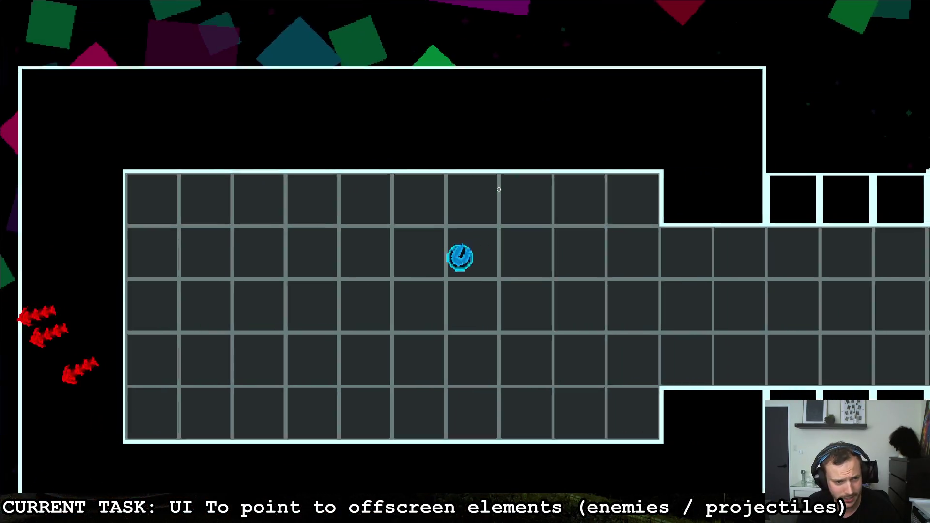
key(a)
key(s)
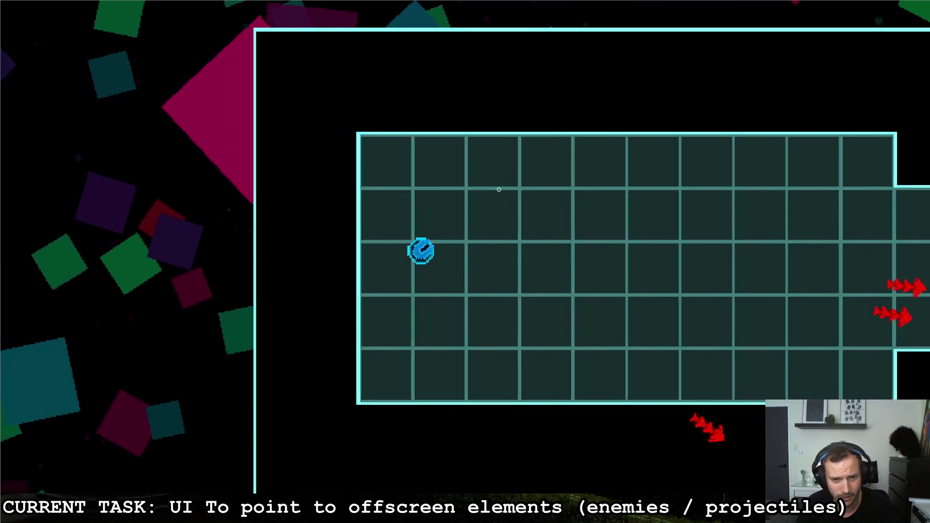
key(d)
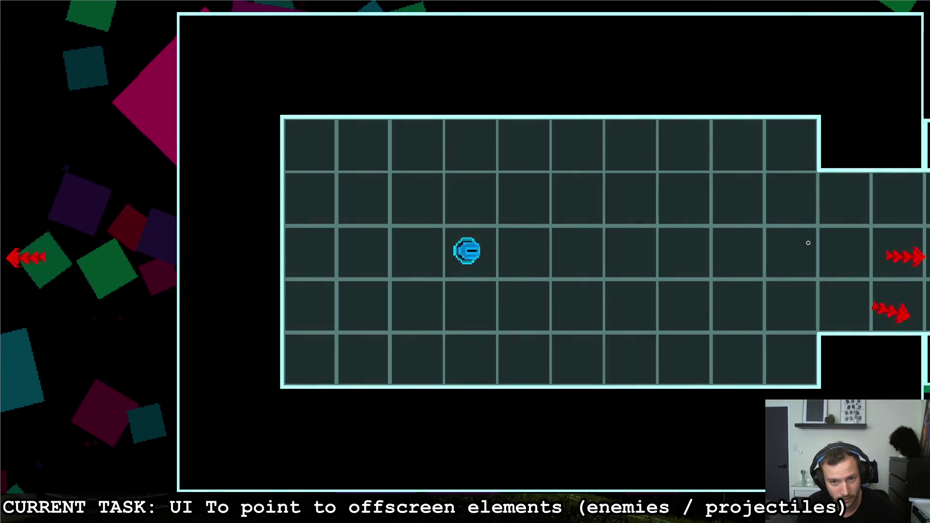
key(a)
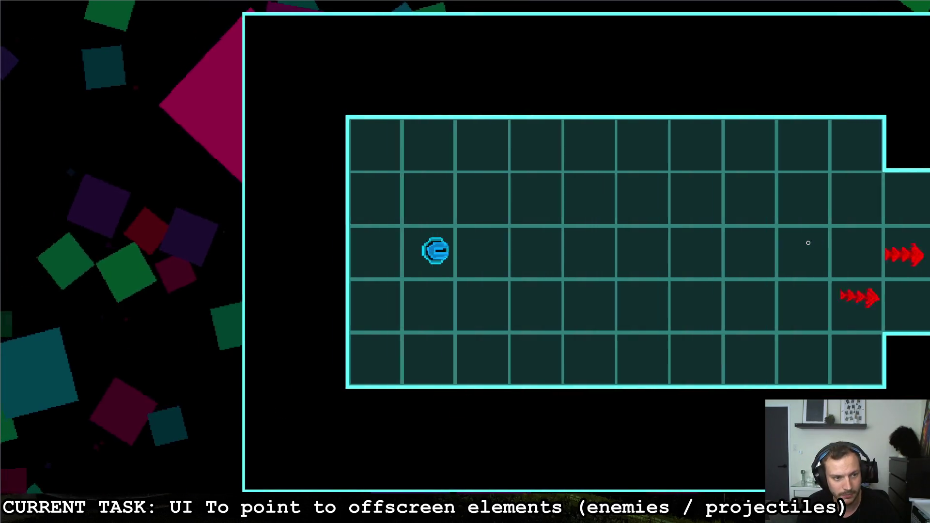
key(d)
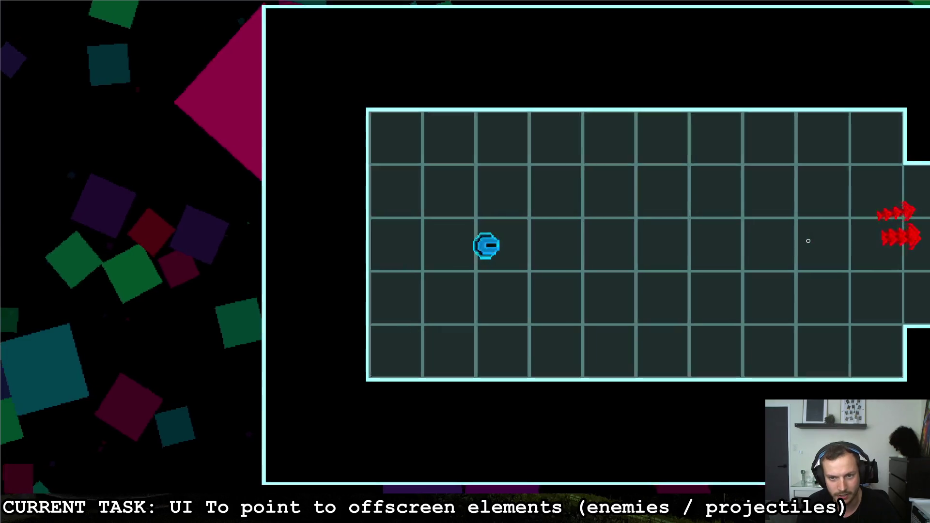
key(d)
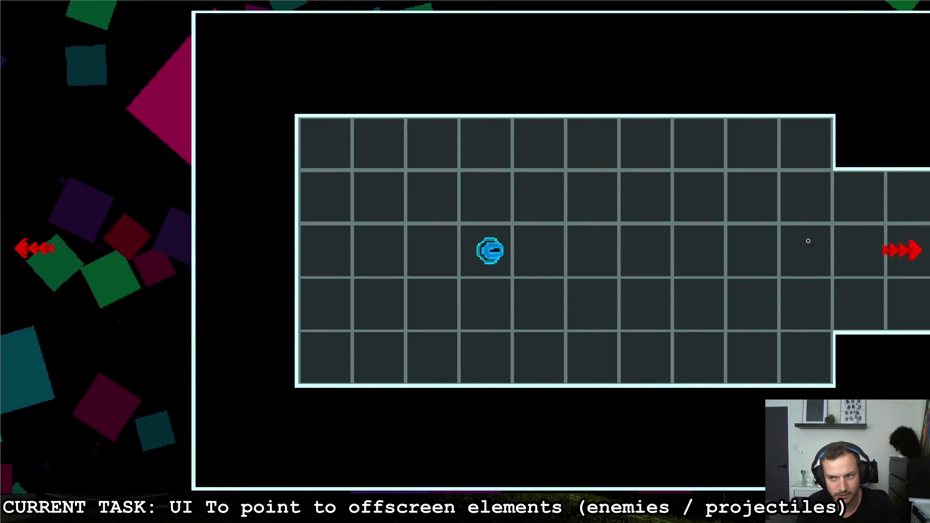
key(a)
key(d)
key(a)
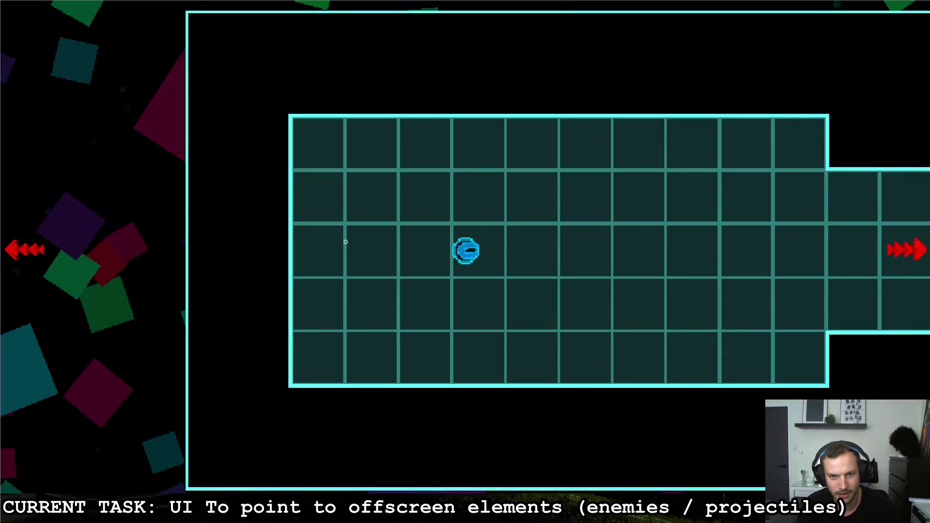
key(d)
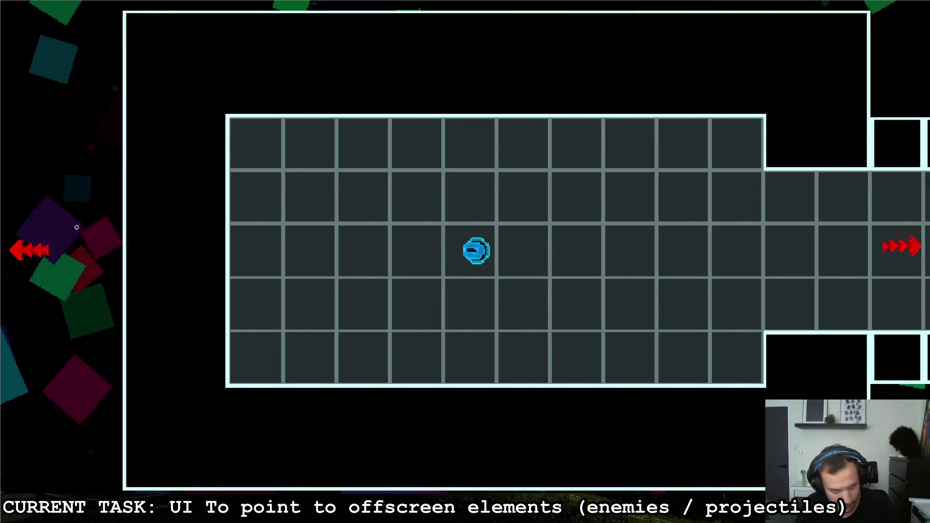
key(a)
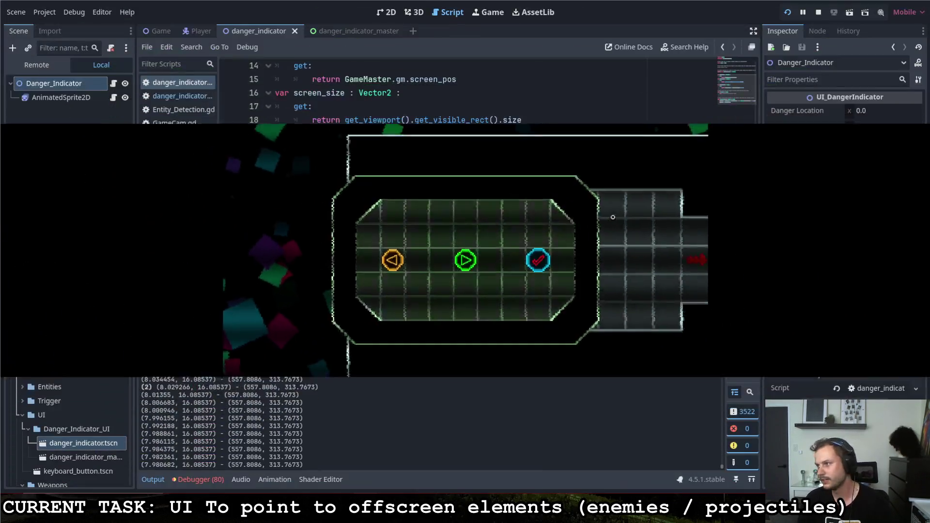
key(alt+Tab)
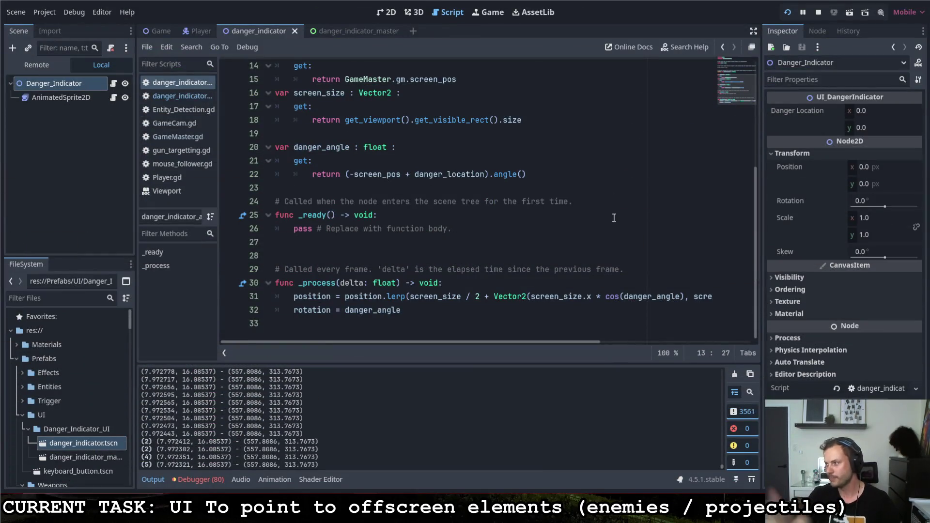
Stop the game with F8 and launch it again with Run Project.
key(F8)
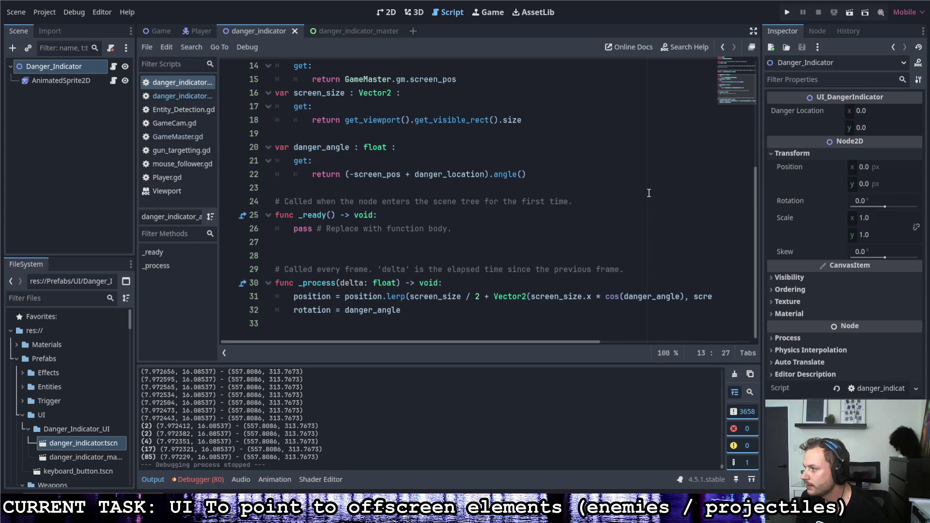
click(787, 12)
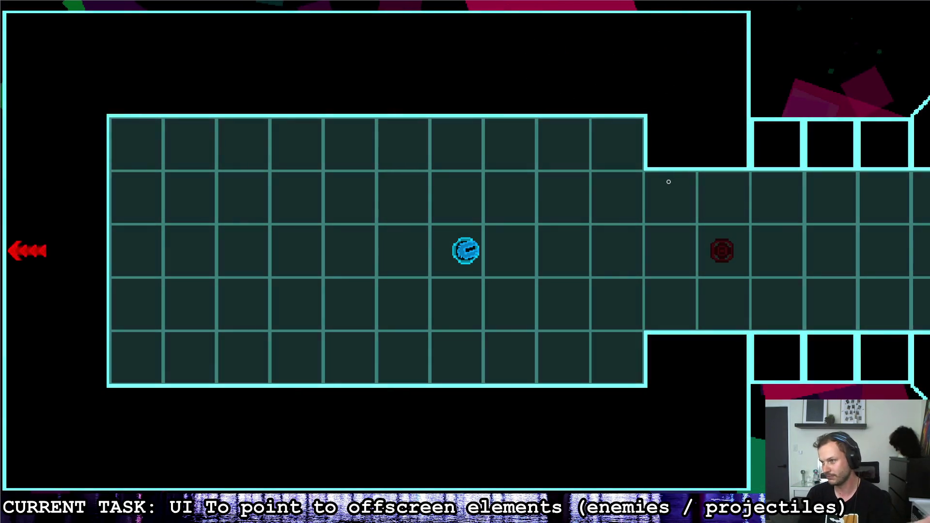
Leave the system menu, switch to the reference-game browser and drag it up-left.
key(super)
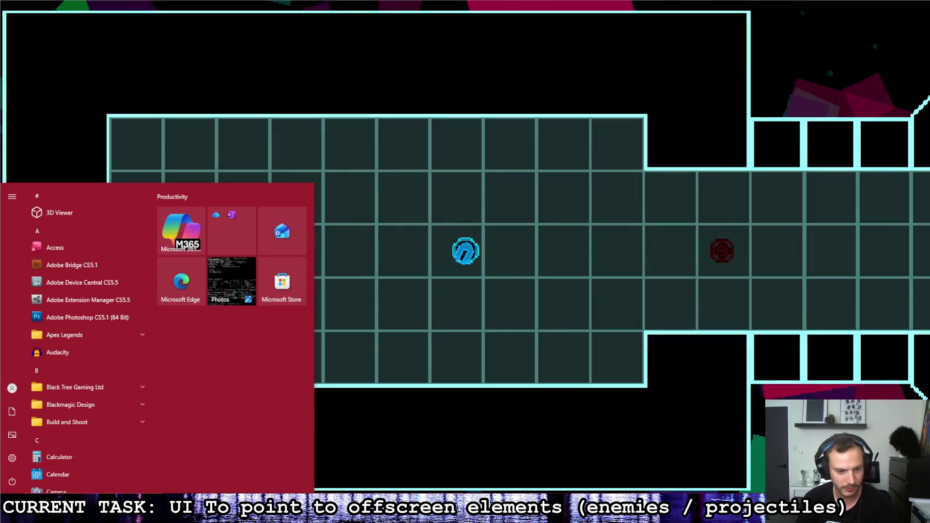
key(super)
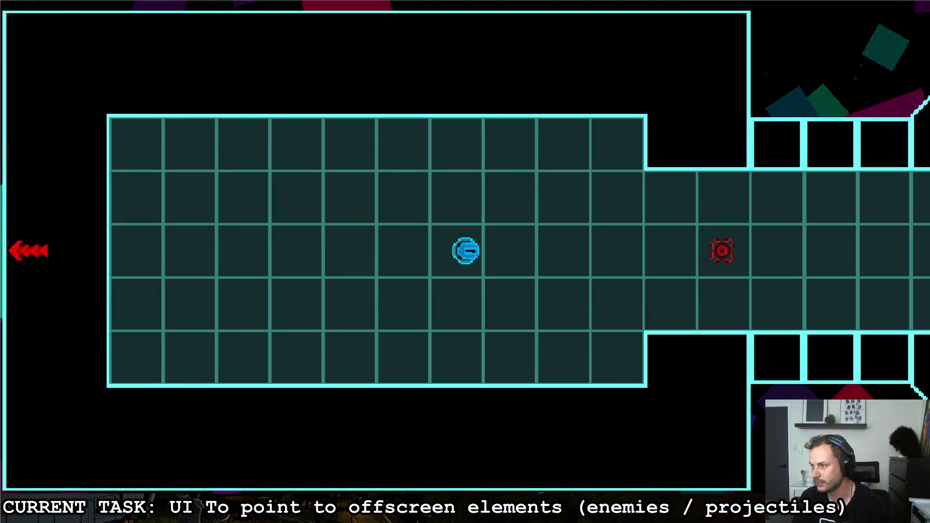
key(alt+Tab)
drag(596, 128, 406, 45)
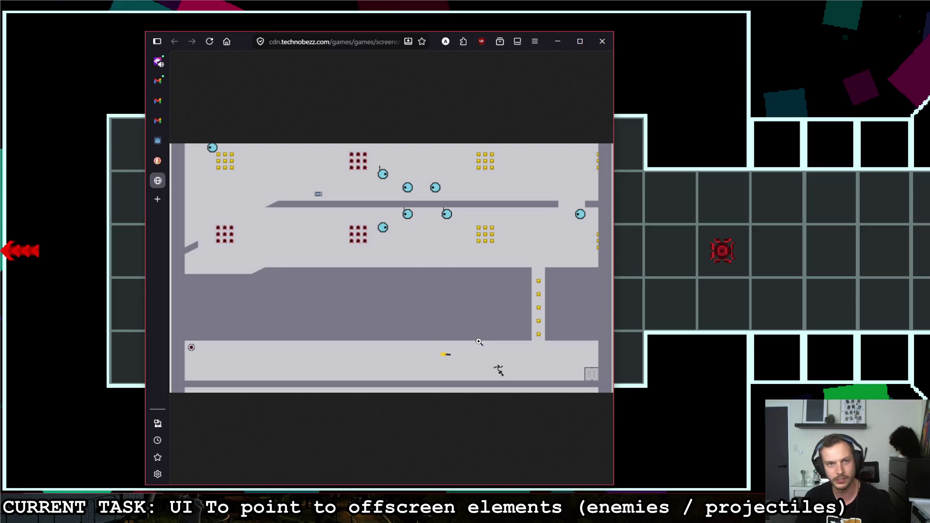
Enlarge and reposition the browser window to show the N+ screenshot.
mouse_move(613, 32)
mouse_down()
mouse_move(756, 11)
mouse_move(862, 16)
mouse_move(868, 28)
mouse_up()
drag(752, 43, 660, 26)
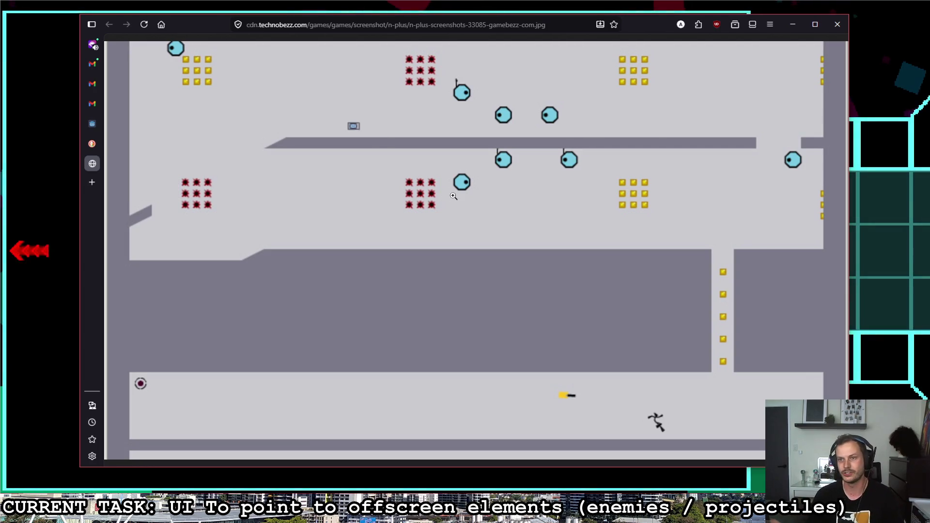
Close the screenshot and minimize the browser to uncover the running game.
click(842, 28)
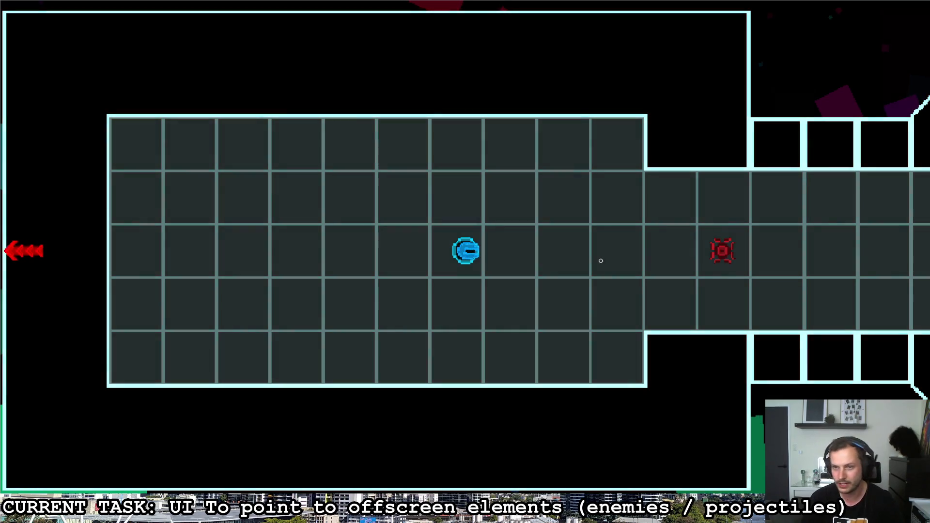
key(alt+Tab)
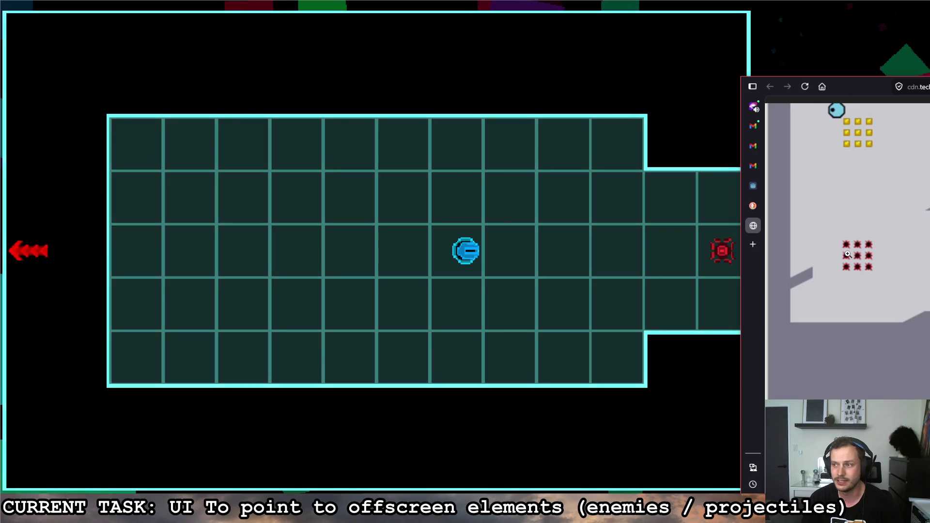
key(super+Down)
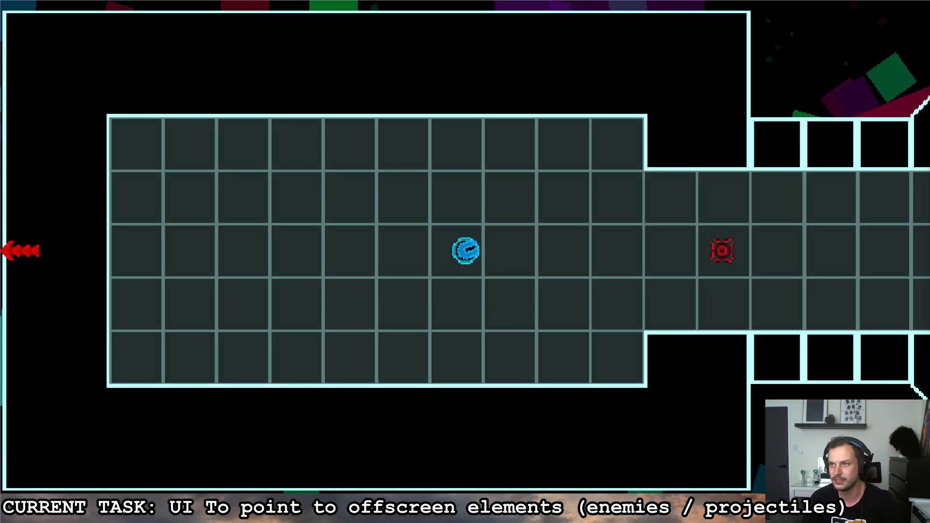
key(alt+Tab)
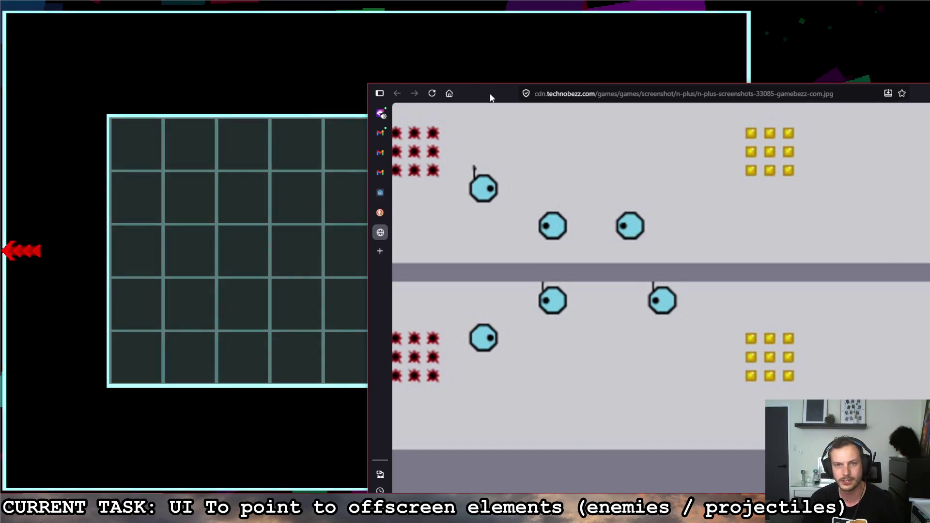
key(alt+Tab)
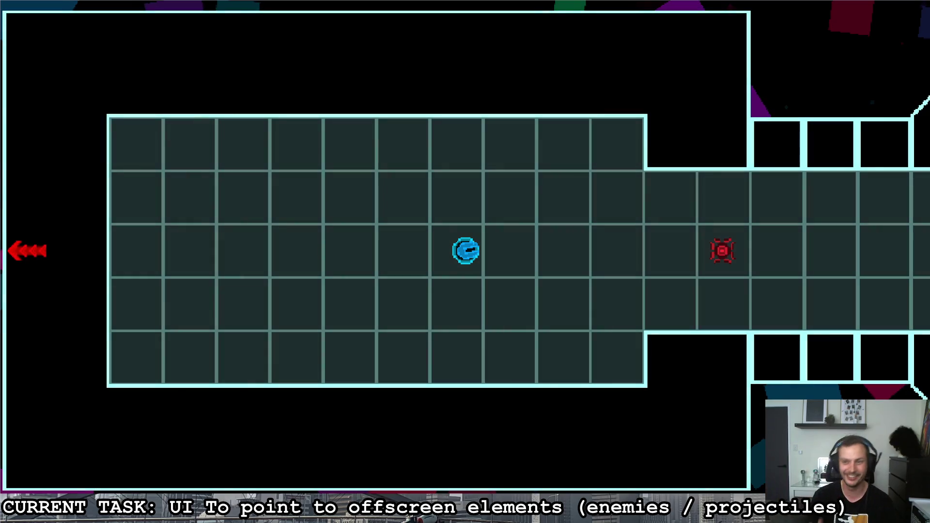
Shoot the red enemies while moving right through the corridor.
click(727, 213)
key(d)
key(a)
key(d)
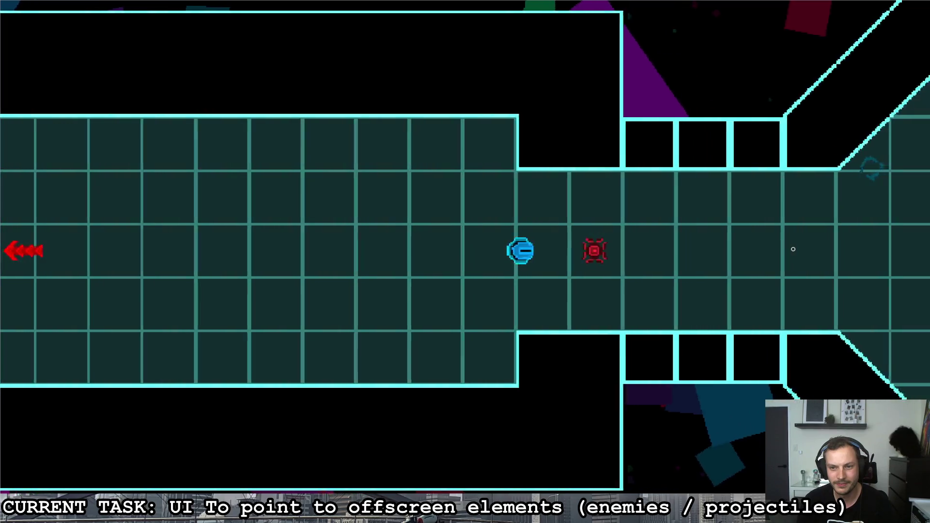
click(792, 250)
key(d)
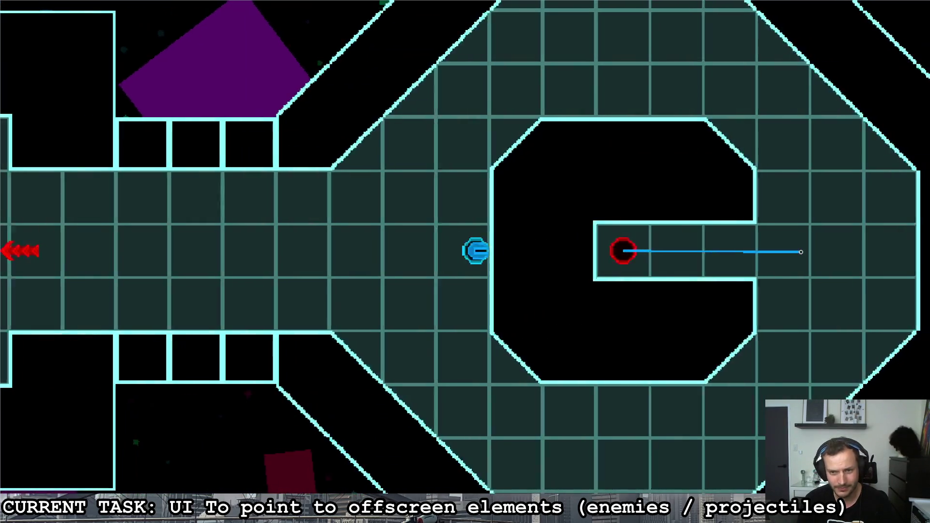
click(801, 252)
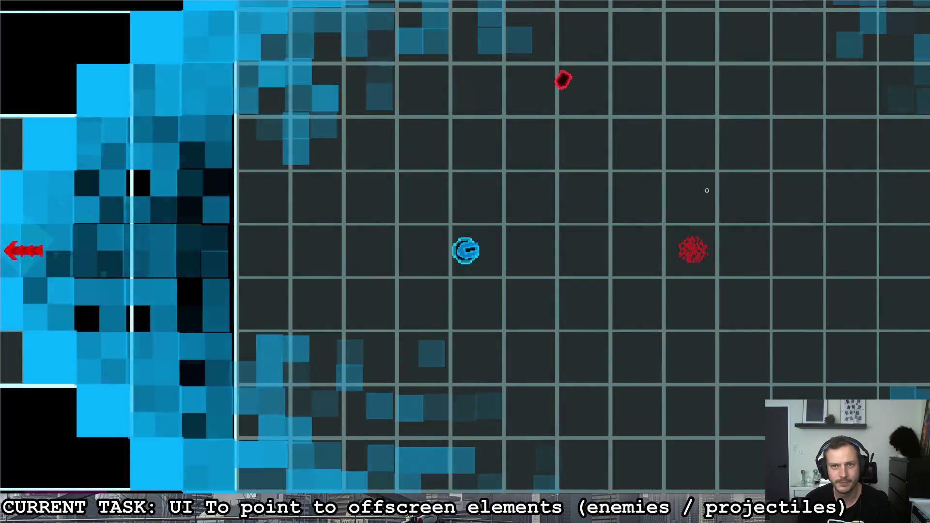
Move the player around the arena's walls and corners to test the edge arrows.
key(s)
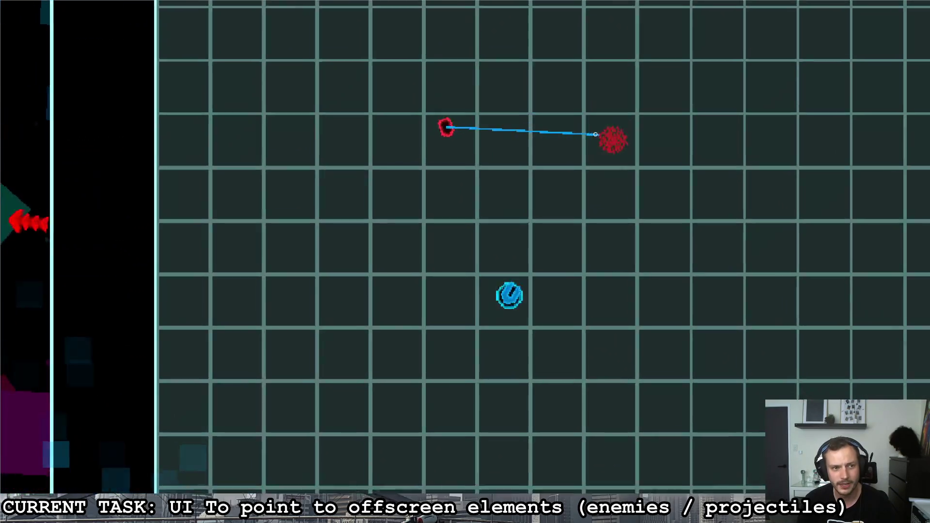
key(a)
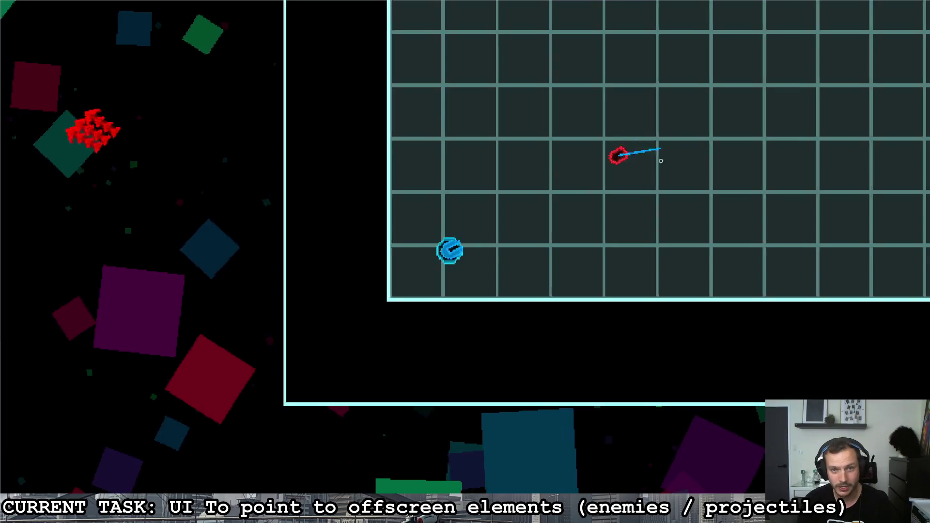
key(w)
key(d)
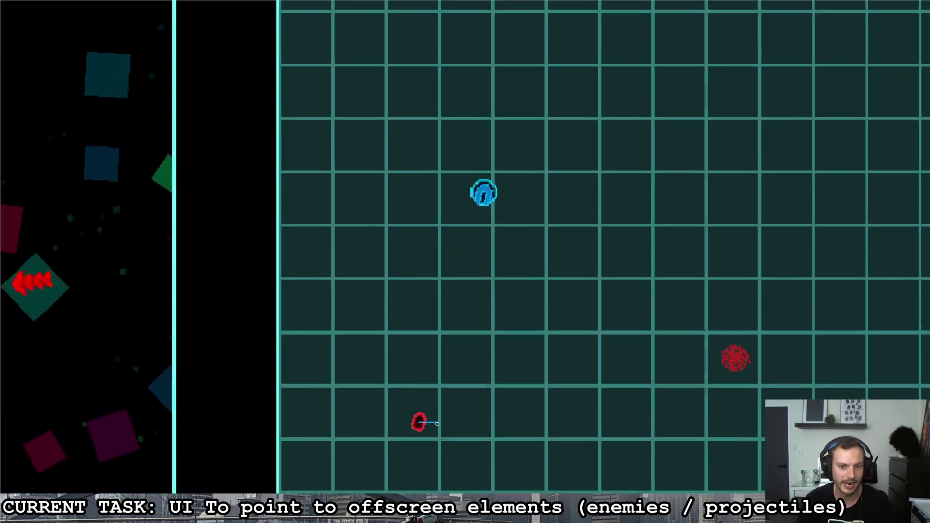
key(s)
key(a)
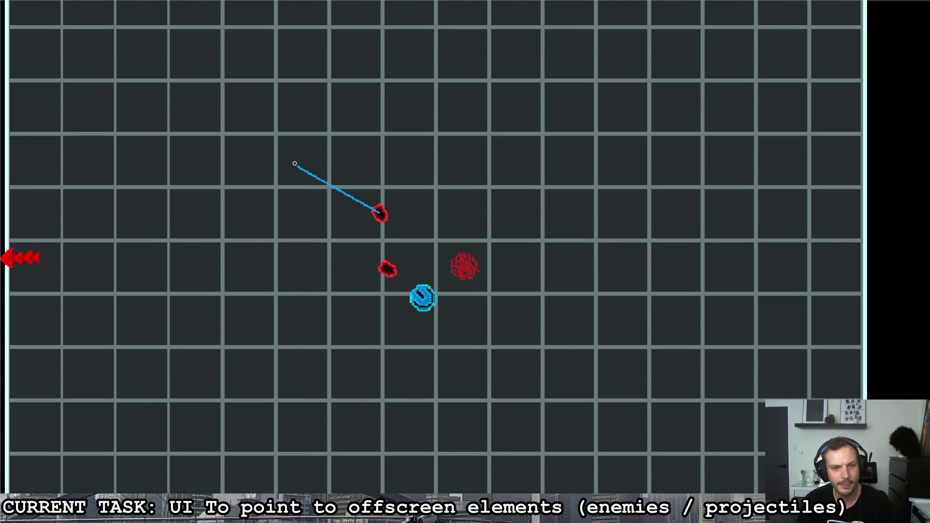
key(a)
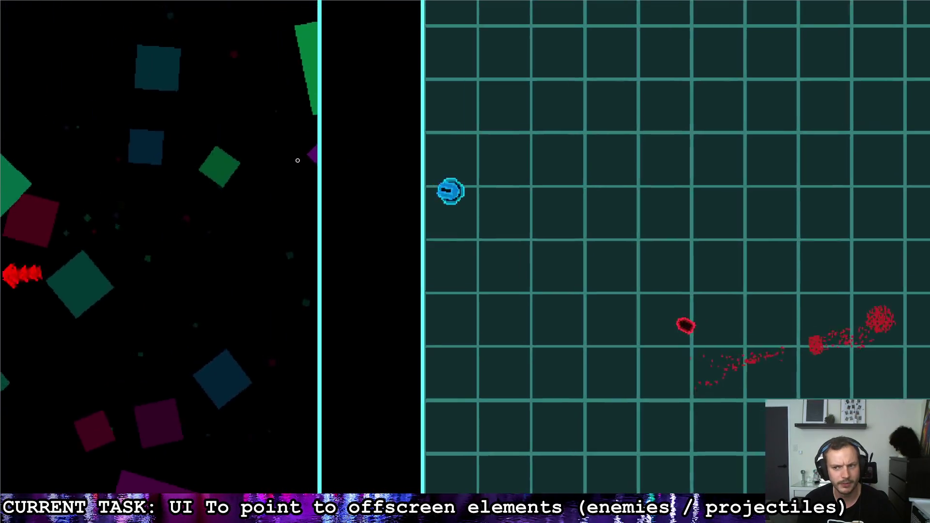
key(w)
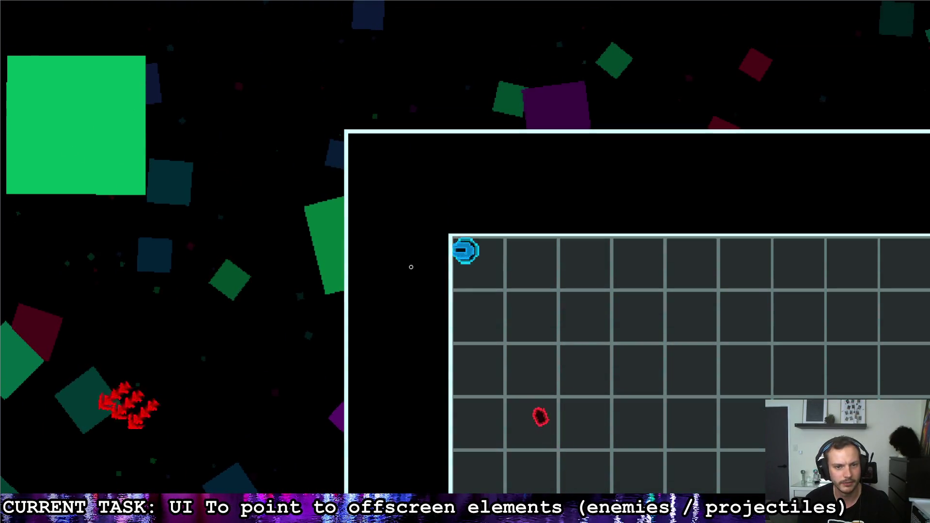
key(s)
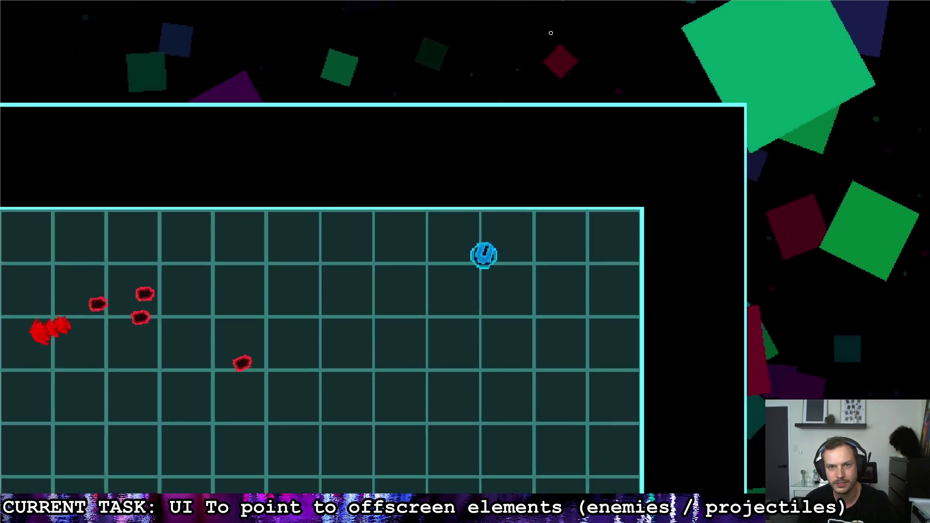
key(w)
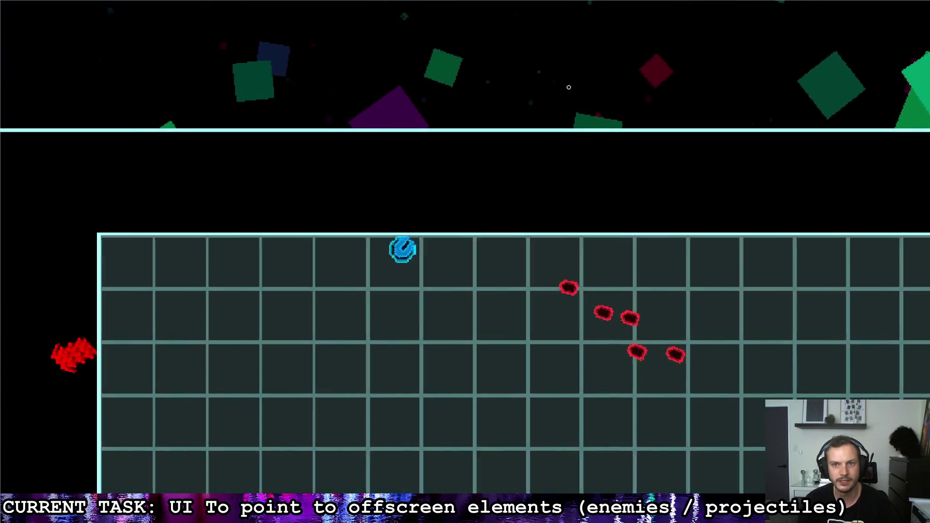
Test-play by steering the player across the top row, down the left column and along the bottom.
key(s)
key(d)
key(d)
key(s)
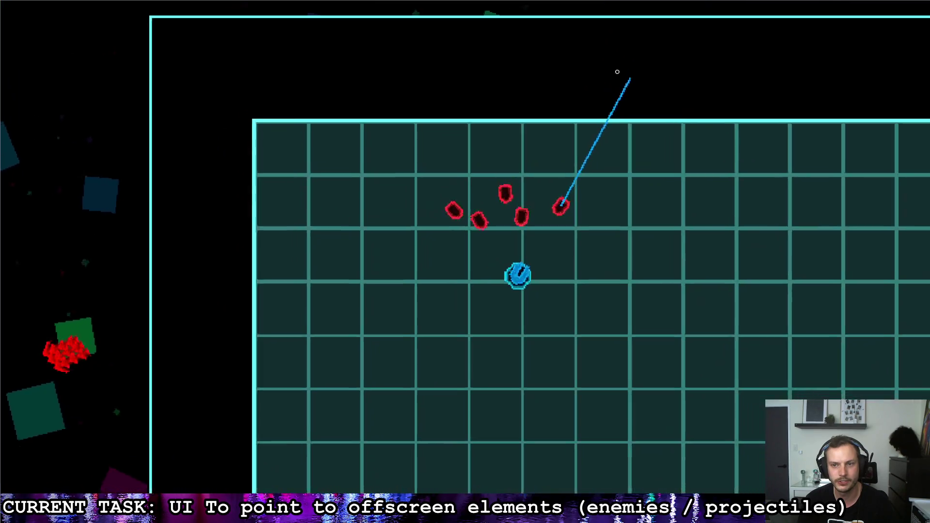
key(d)
key(d)
key(d)
key(d)
key(w)
key(w)
key(d)
key(d)
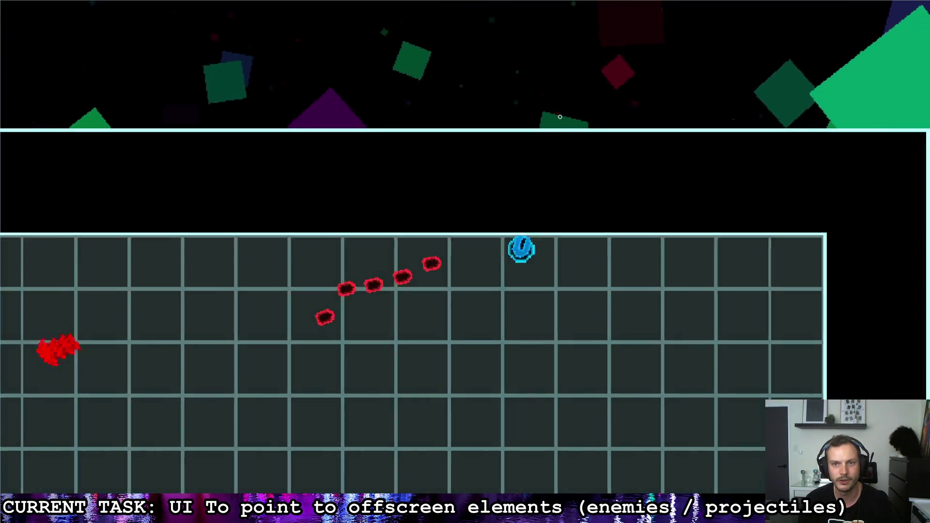
key(d)
key(d)
key(d)
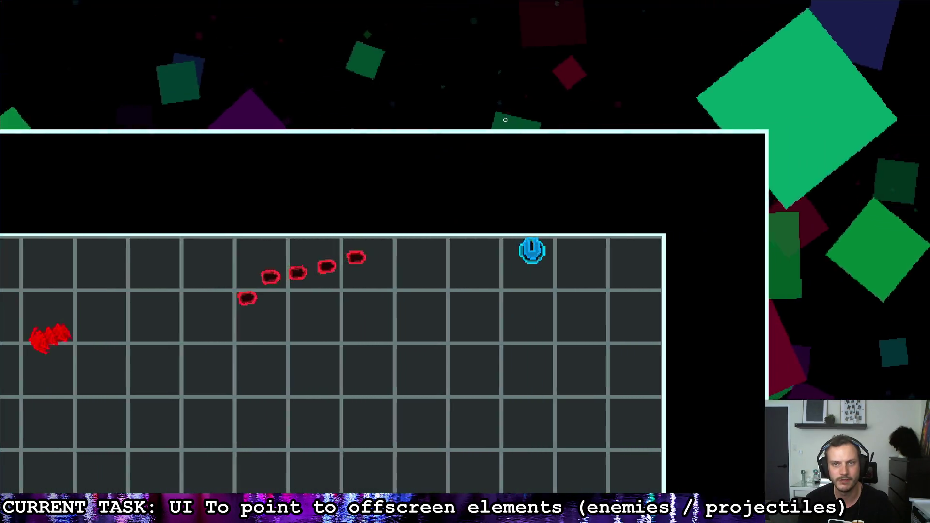
key(d)
key(d)
key(s)
key(s)
key(s)
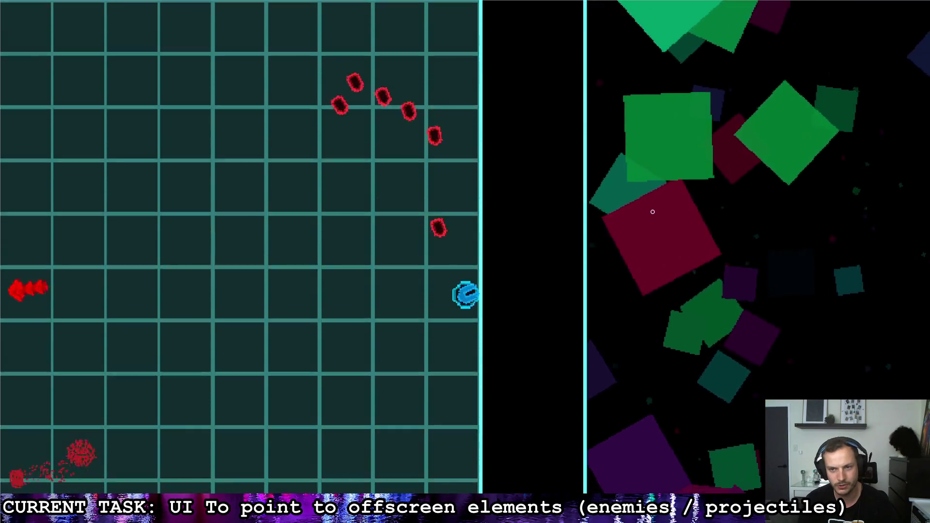
key(a)
key(w)
key(a)
key(a)
key(d)
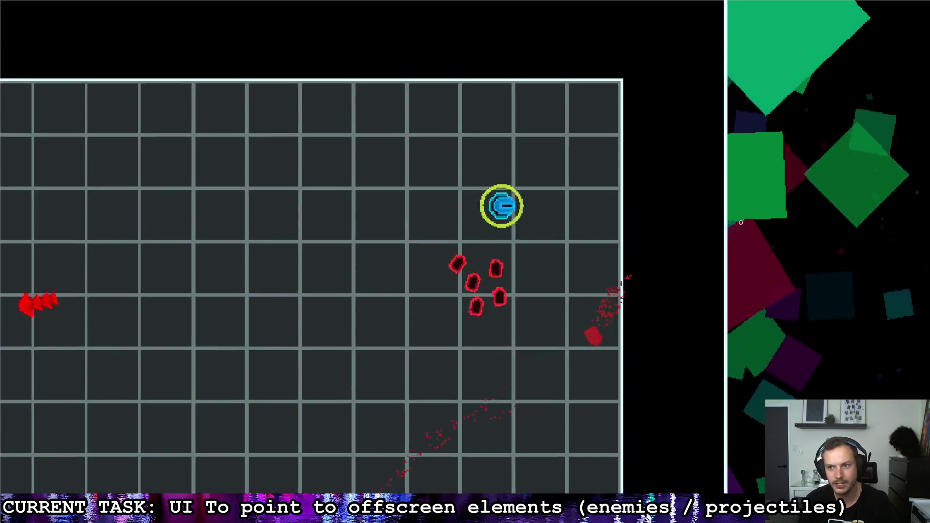
key(w)
key(w)
key(d)
key(d)
key(a)
key(a)
key(a)
key(a)
key(a)
key(a)
key(a)
key(s)
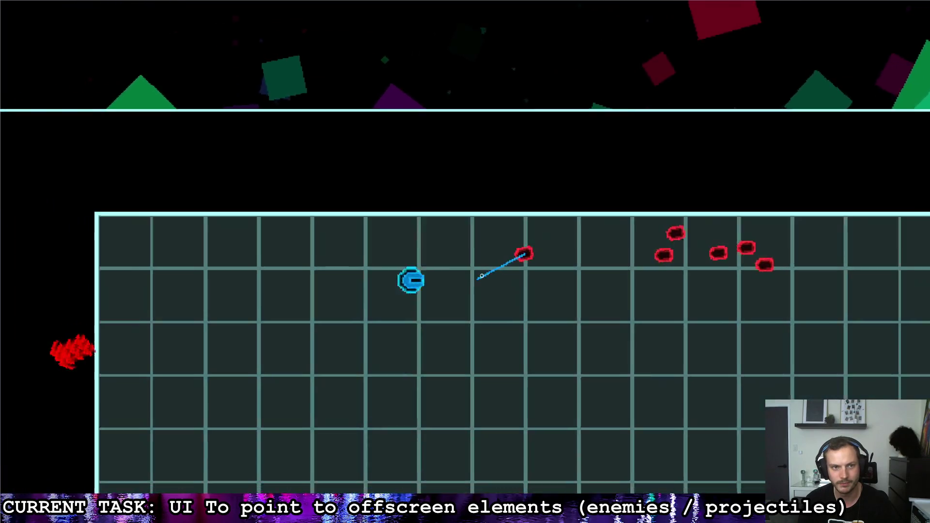
key(a)
key(a)
key(s)
key(s)
key(a)
key(a)
key(s)
key(a)
key(s)
key(d)
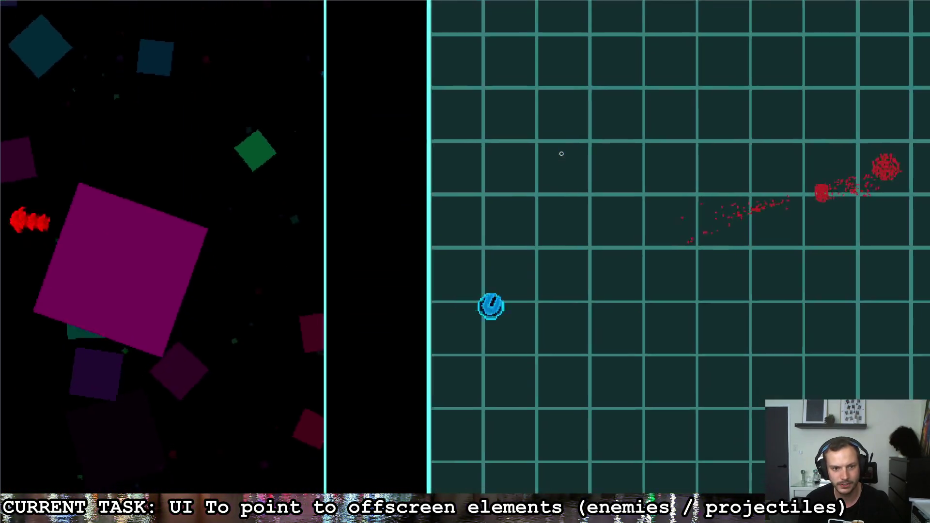
key(d)
key(w)
key(d)
key(w)
key(a)
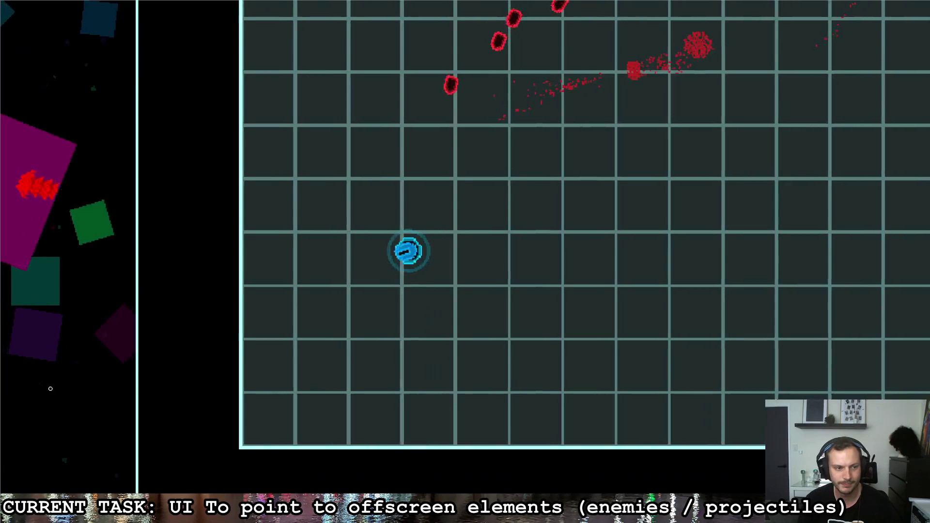
key(a)
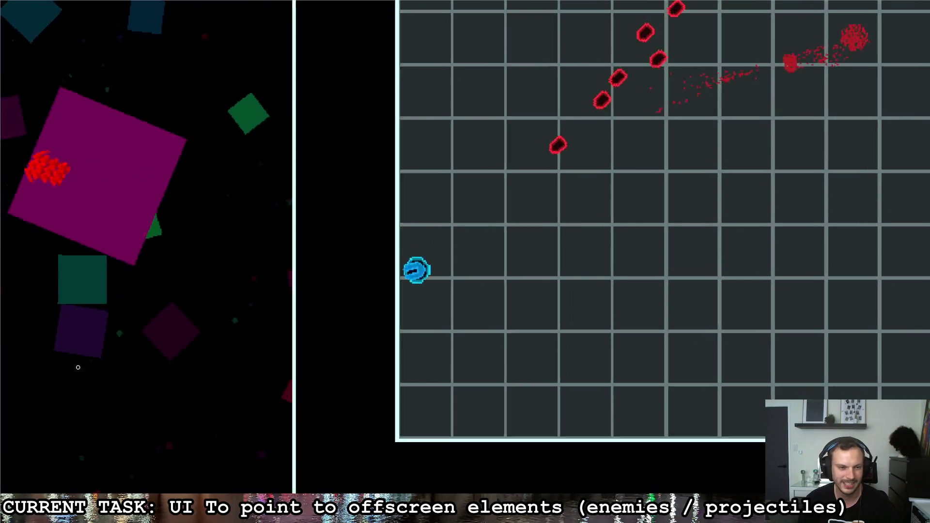
key(s)
key(d)
key(d)
key(d)
key(d)
key(s)
key(d)
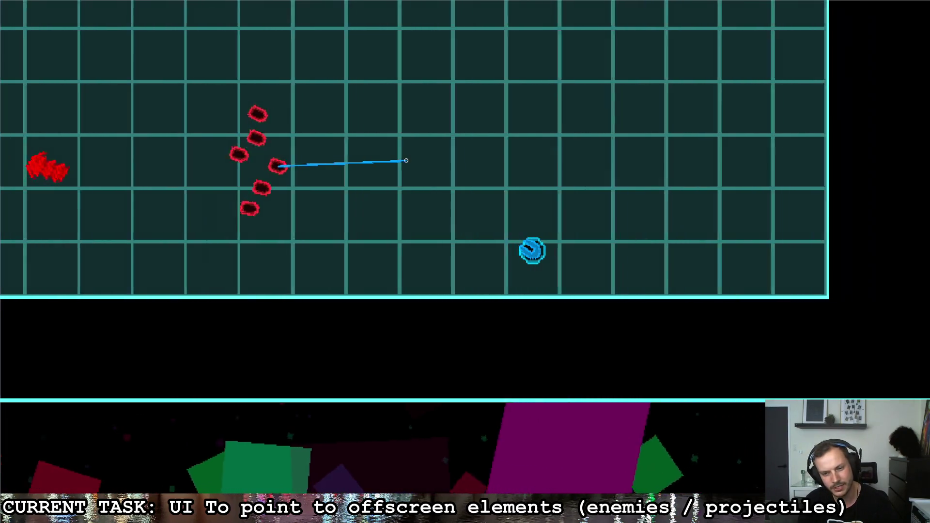
key(d)
key(d)
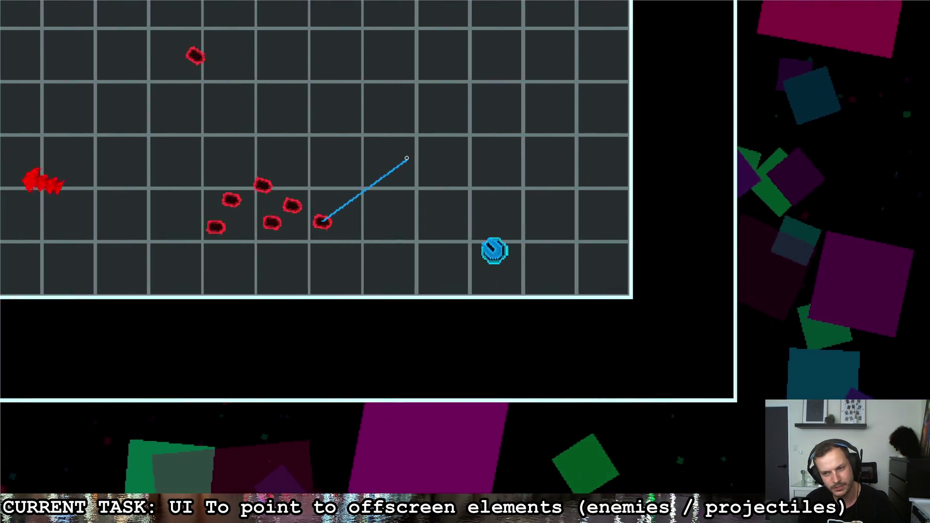
key(d)
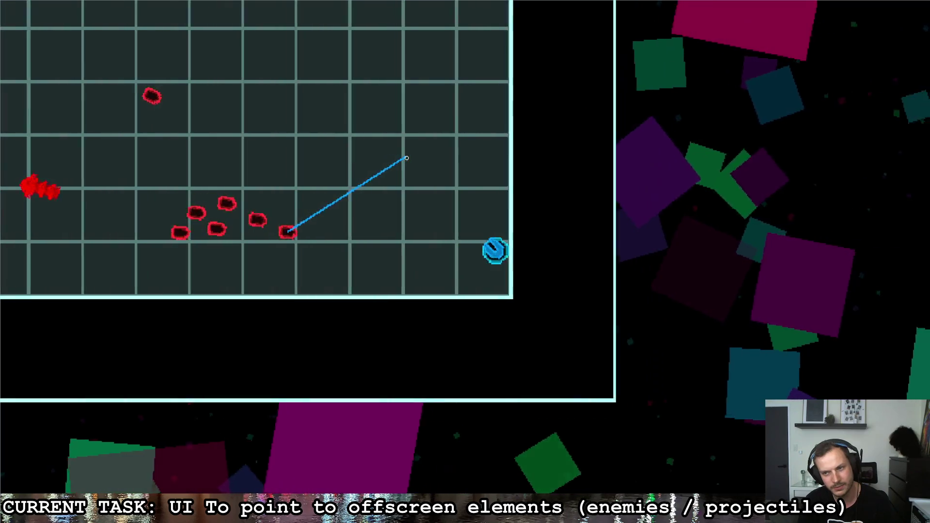
Move the player along the grid edges once more, then stop the running game with F8.
key(w)
key(w)
key(w)
key(w)
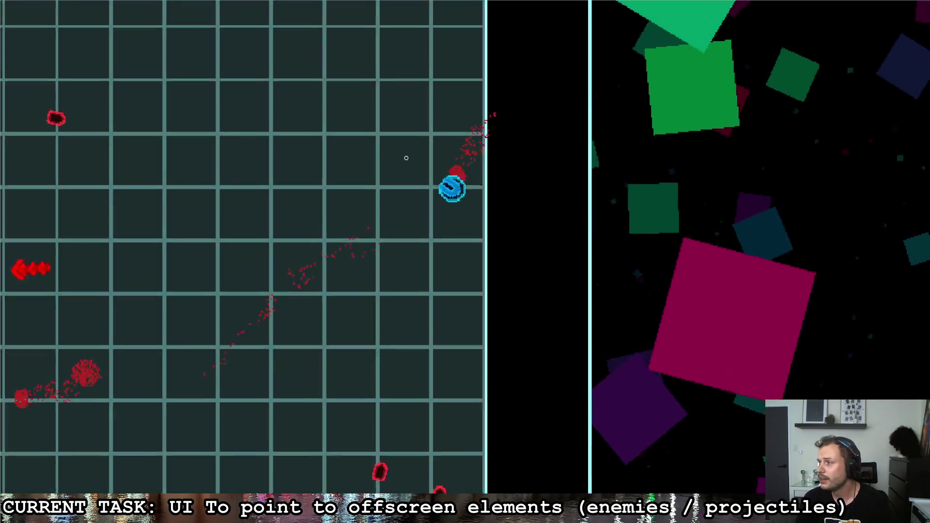
key(a)
key(a)
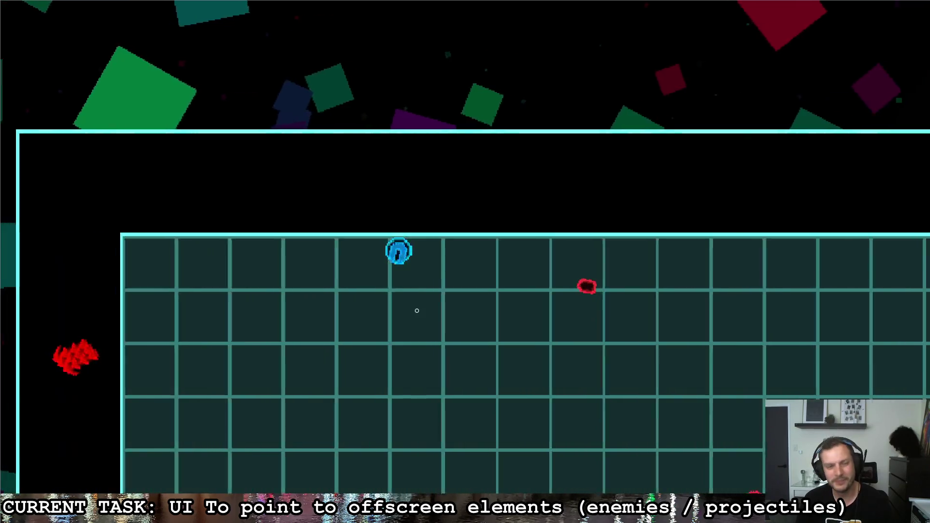
key(s)
key(s)
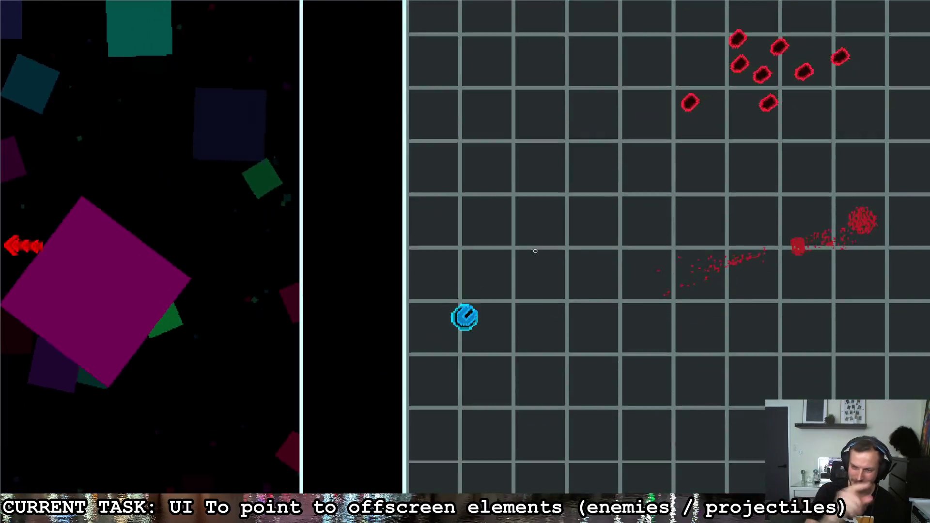
key(d)
key(d)
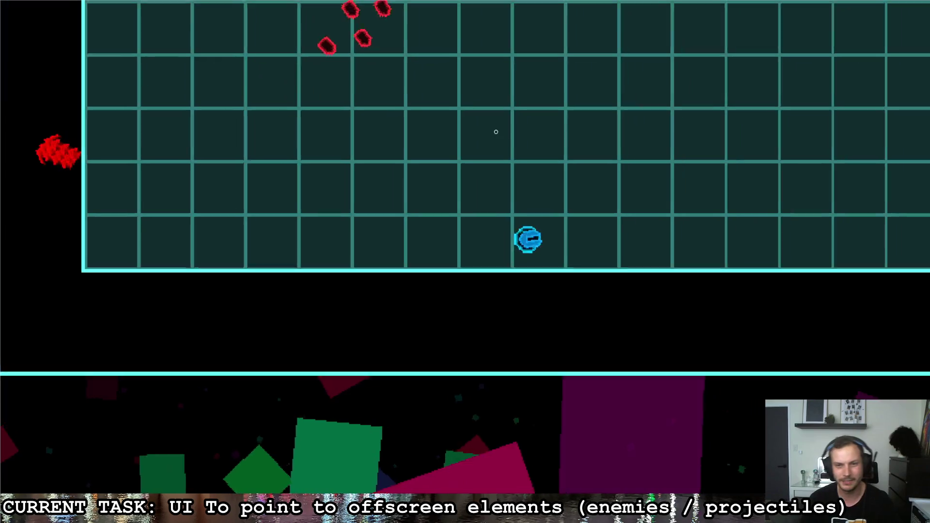
key(w)
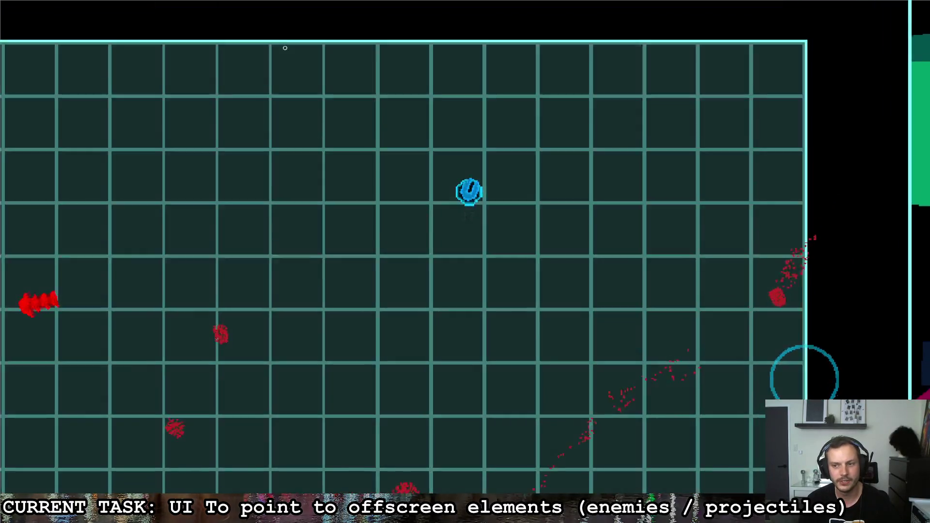
key(w)
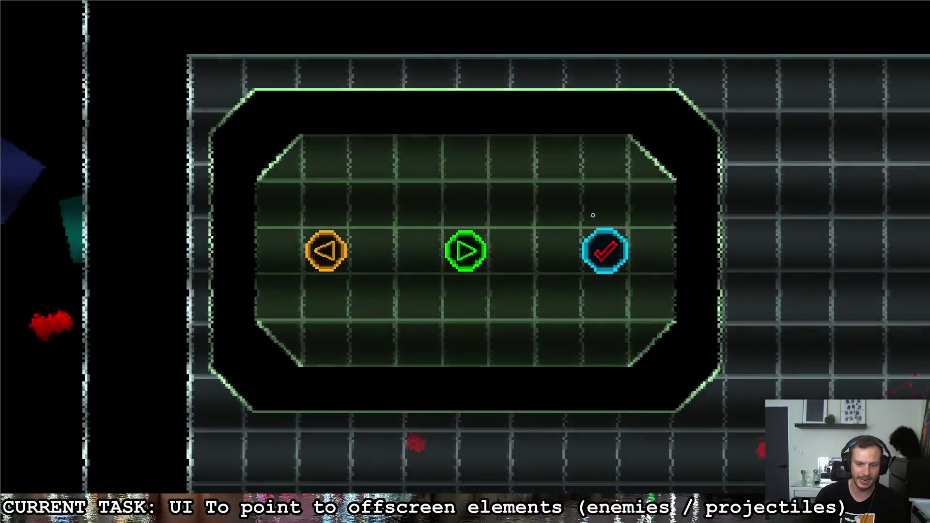
key(F8)
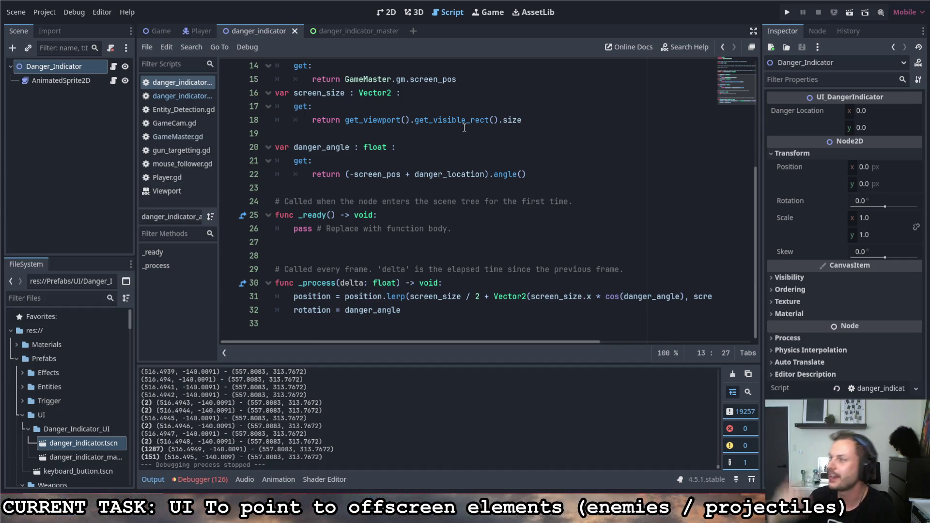
In danger_indicator_master.gd, inspect the dangers array and the class name UIMaster_DangerIndicator.
click(484, 224)
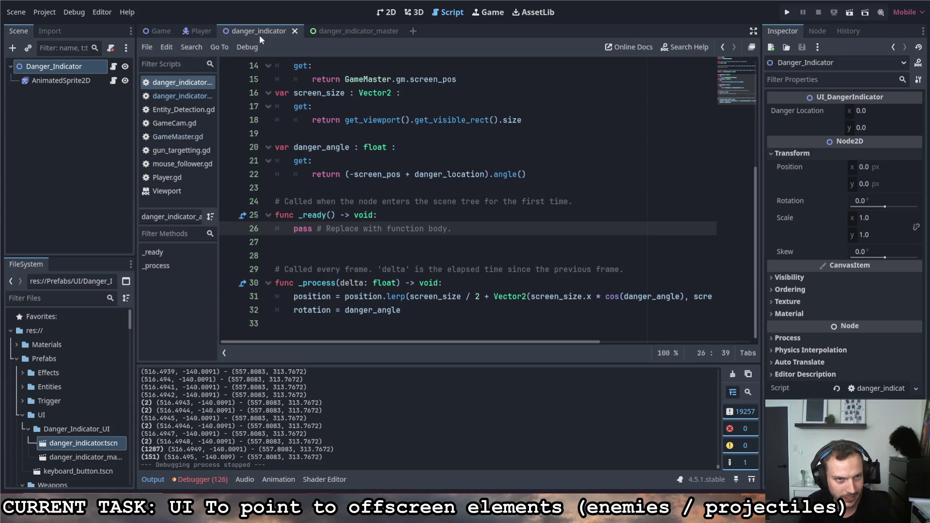
click(345, 31)
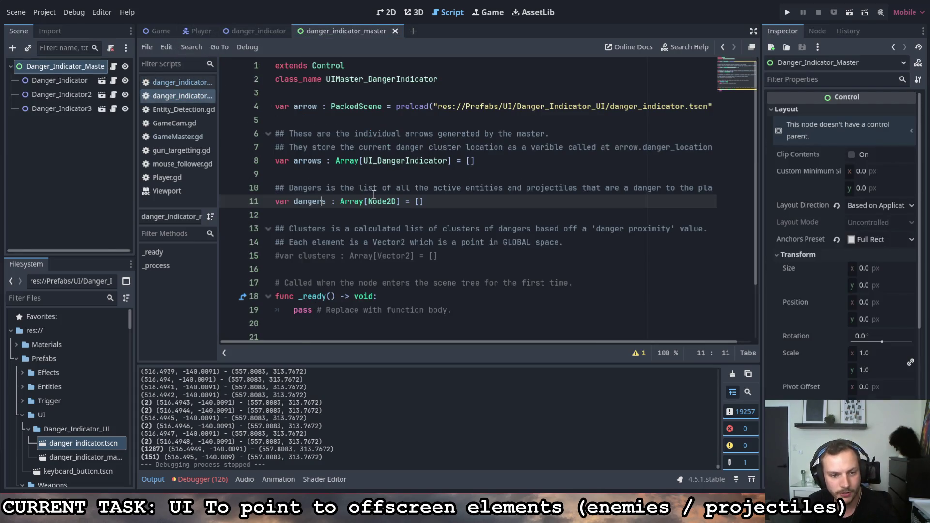
drag(294, 202, 327, 203)
click(312, 202)
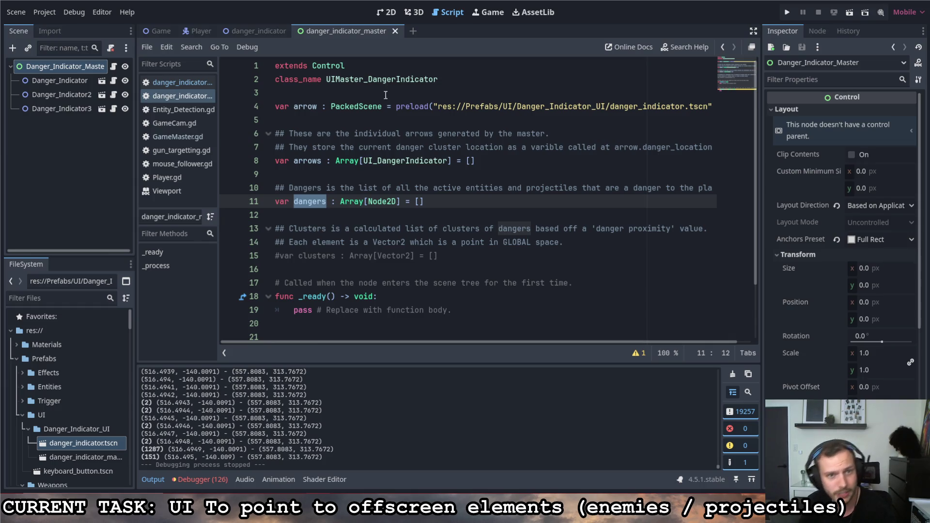
drag(329, 81, 441, 80)
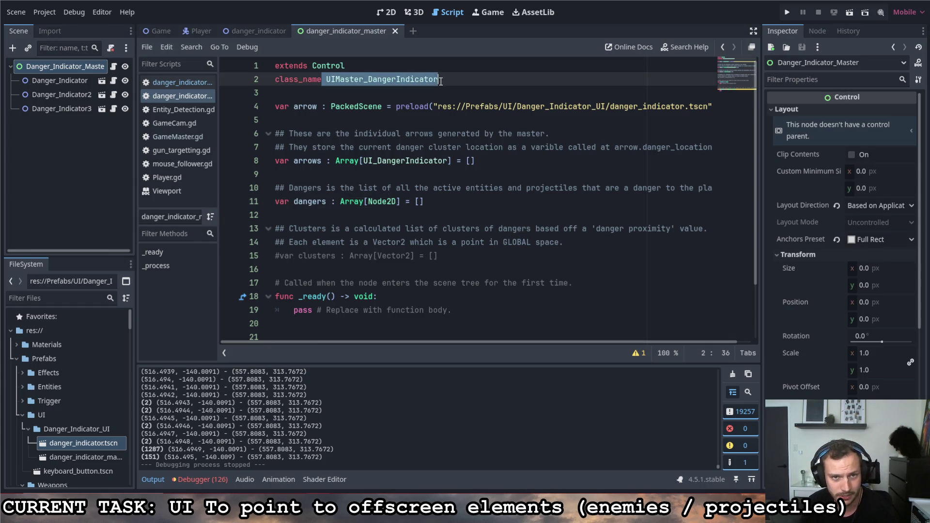
click(450, 80)
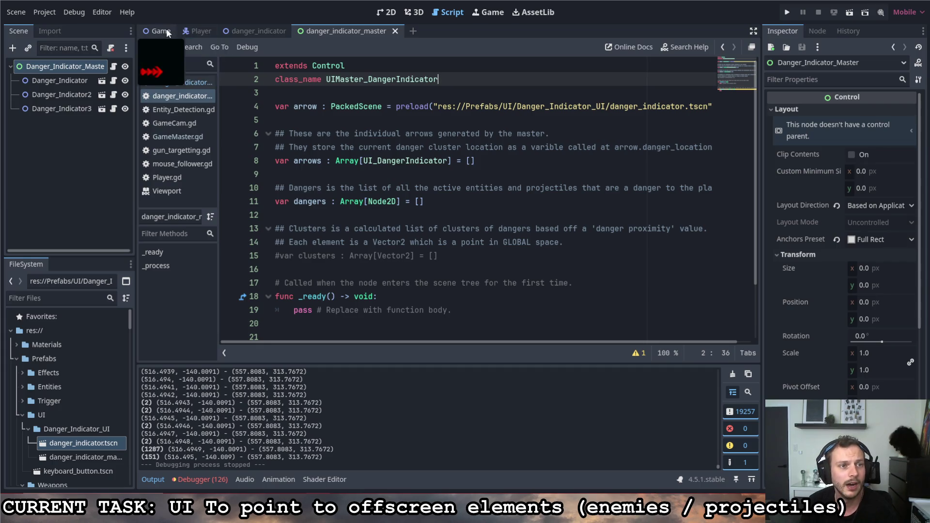
click(165, 29)
click(71, 66)
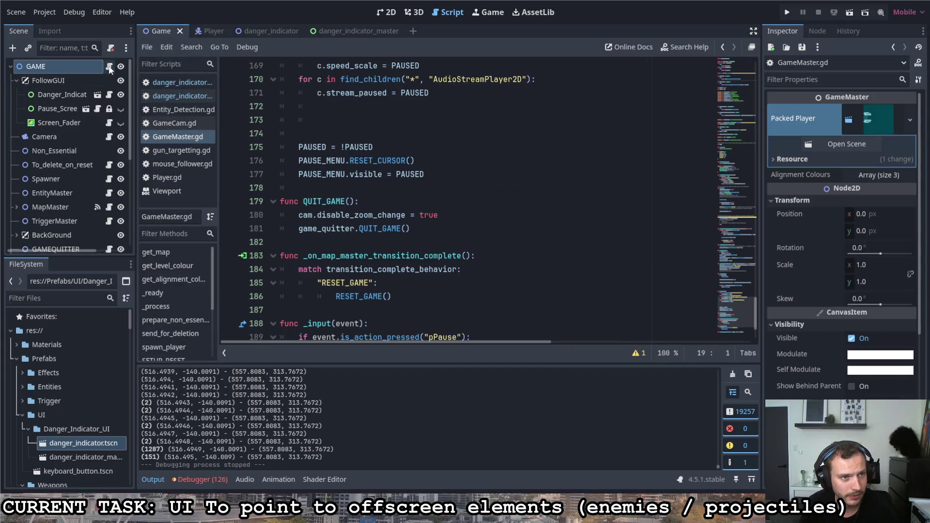
scroll(313, 196, up, 10)
scroll(312, 197, up, 20)
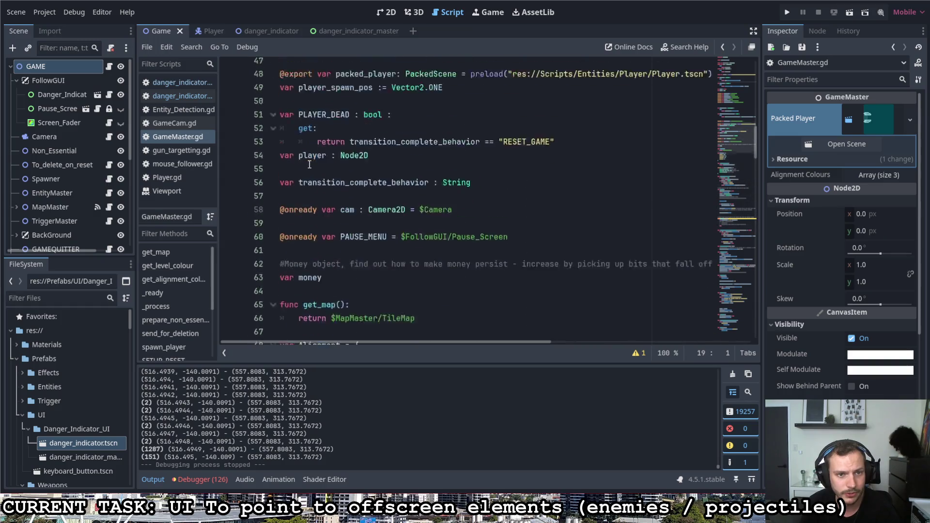
scroll(327, 165, down, 5)
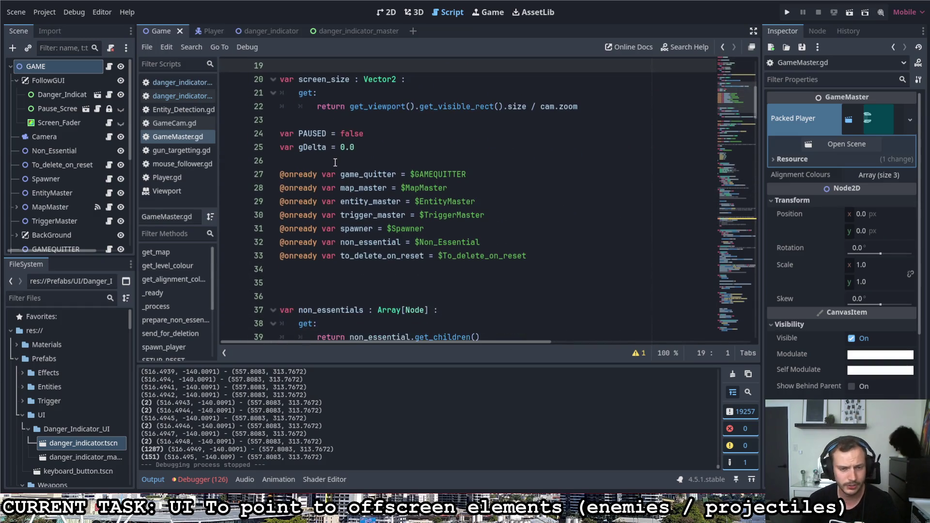
click(554, 262)
key(Return)
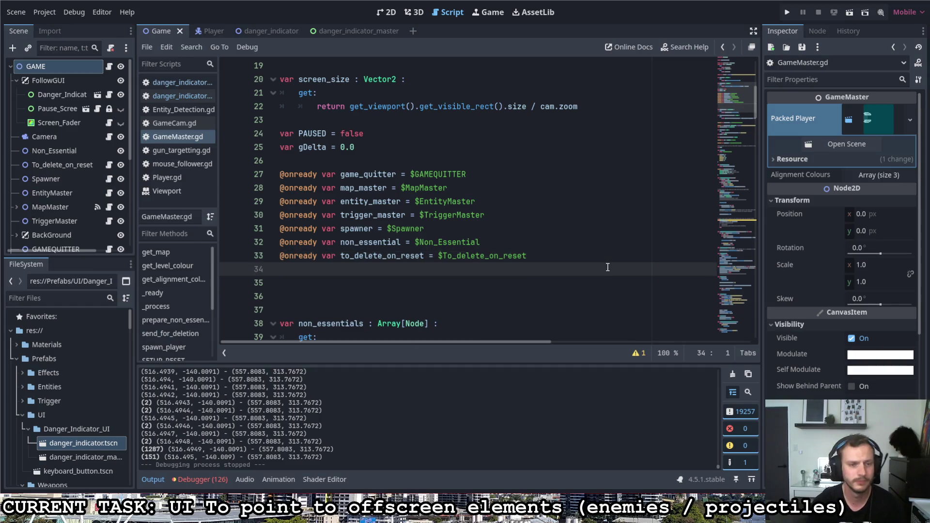
text(@onready)
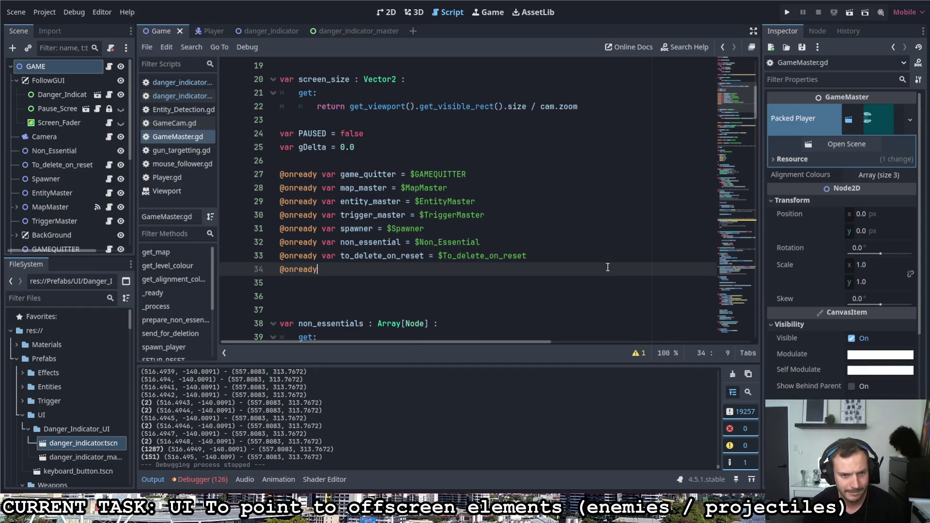
text( var )
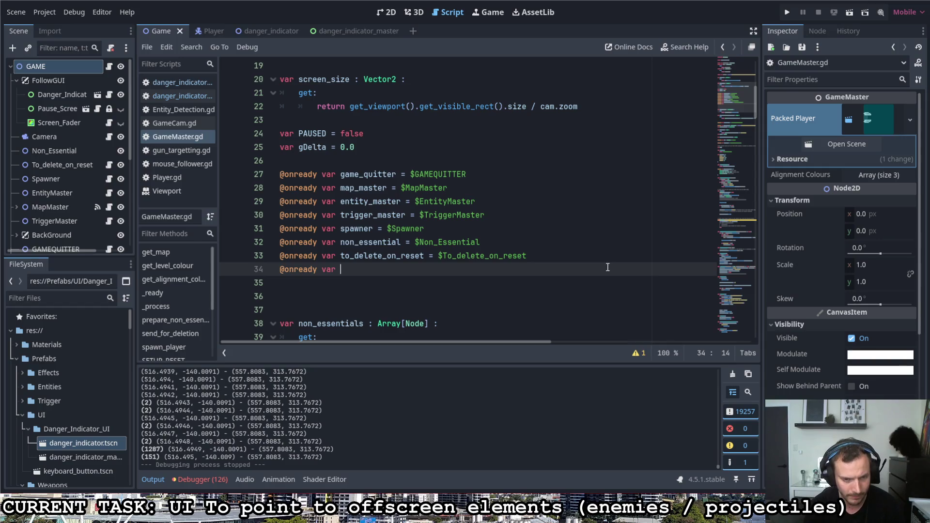
text(UI_Danger_)
key(BackSpace)
text(Master =)
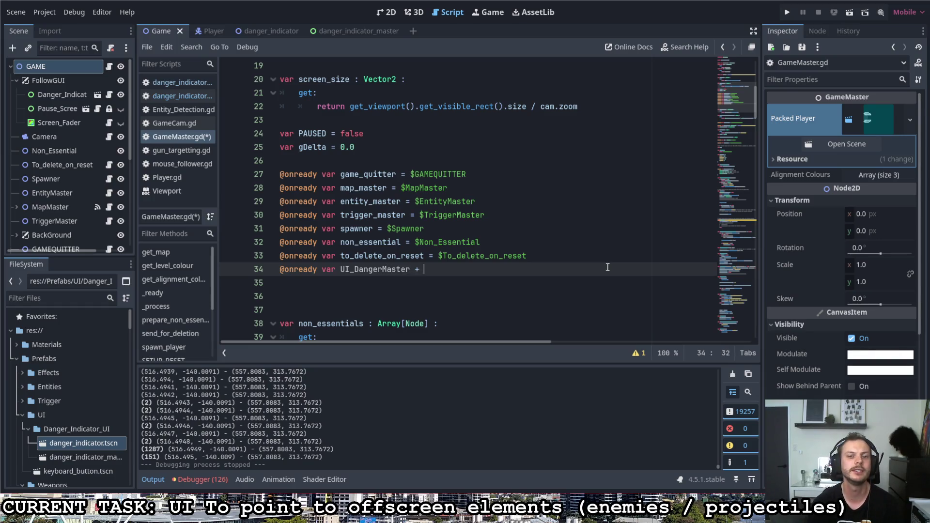
Point UI_DangerMaster to $FollowGUI/Danger_Indicator_Master, type it UIMaster_DangerIndicator, and save.
drag(54, 96, 459, 267)
click(551, 251)
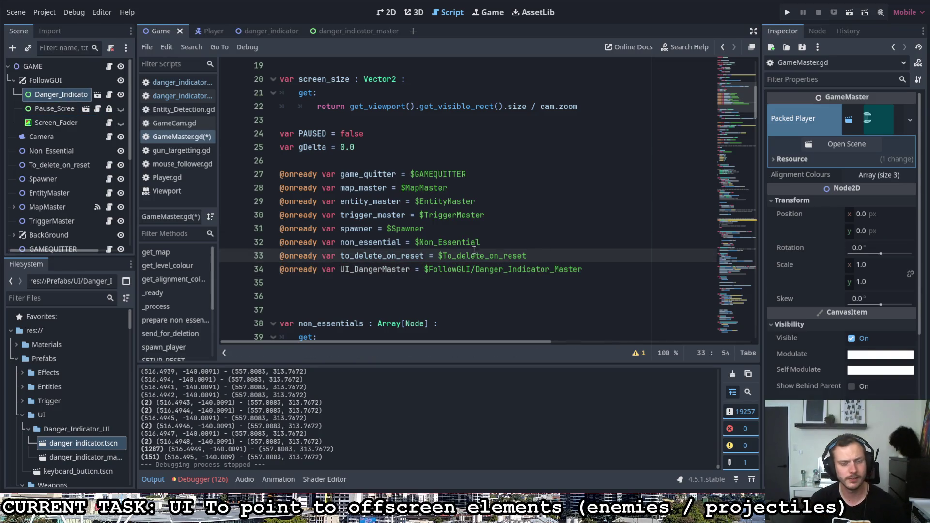
click(411, 270)
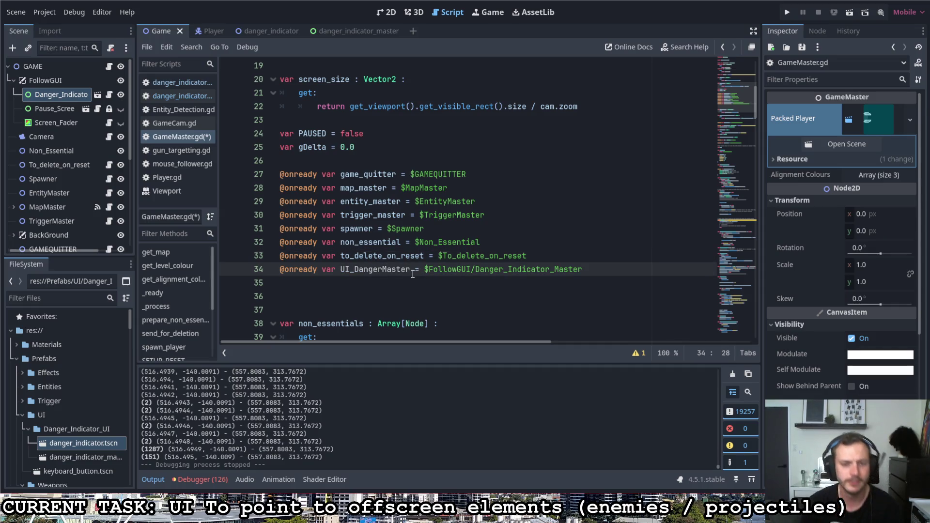
text(: UI)
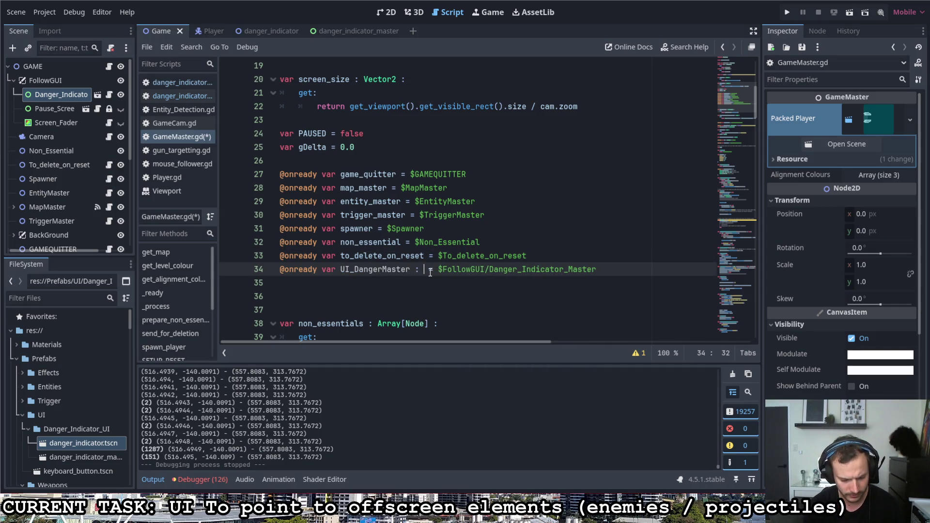
key(Return)
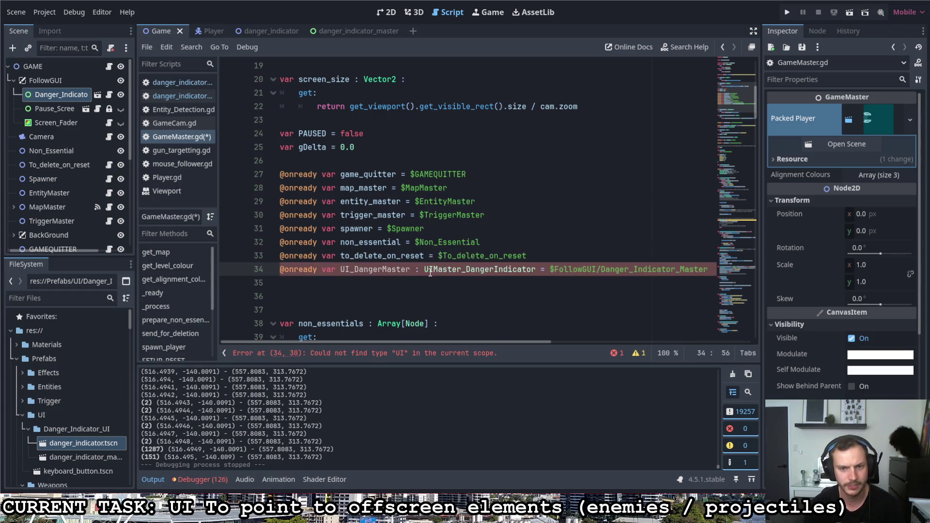
click(554, 257)
key(ctrl+s)
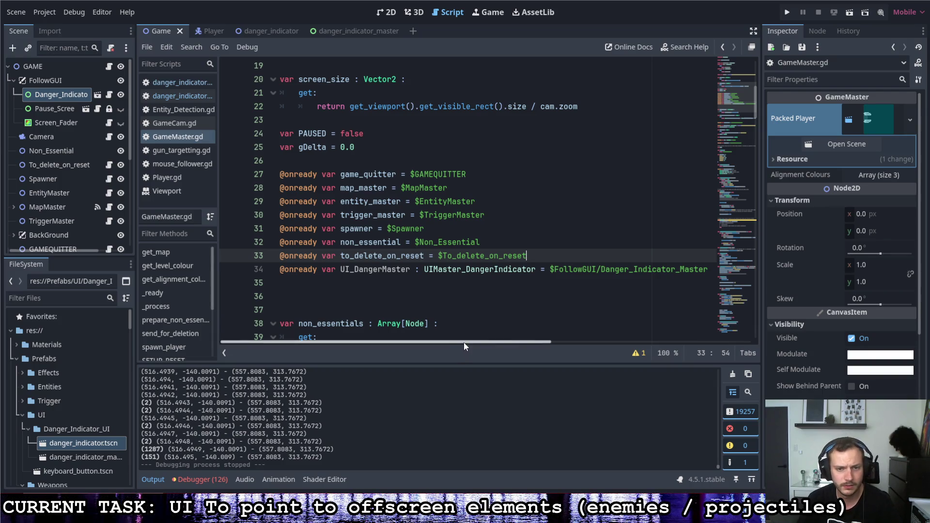
scroll(439, 297, up, 6)
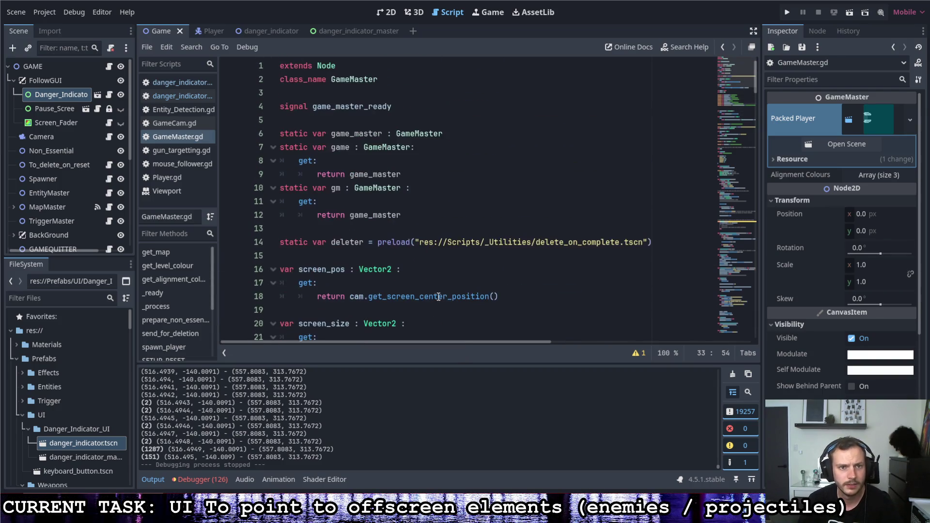
scroll(440, 316, down, 17)
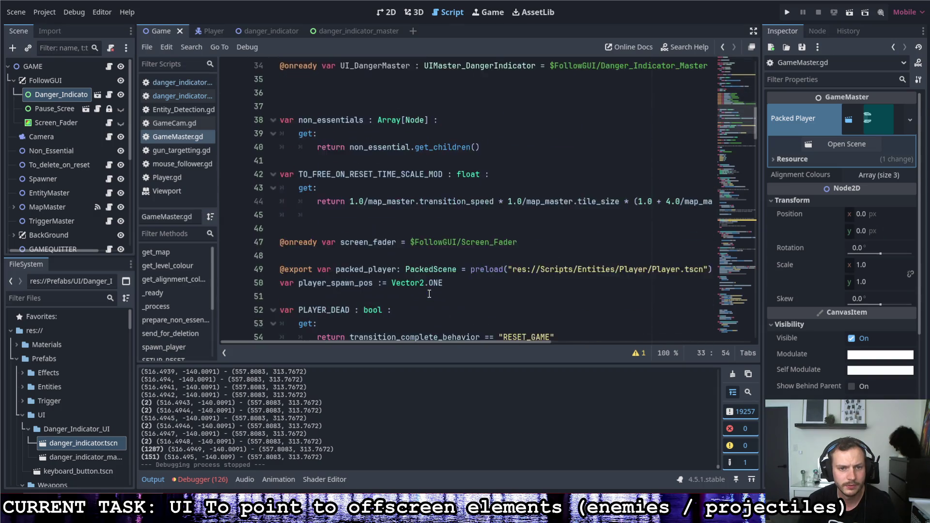
scroll(427, 294, up, 12)
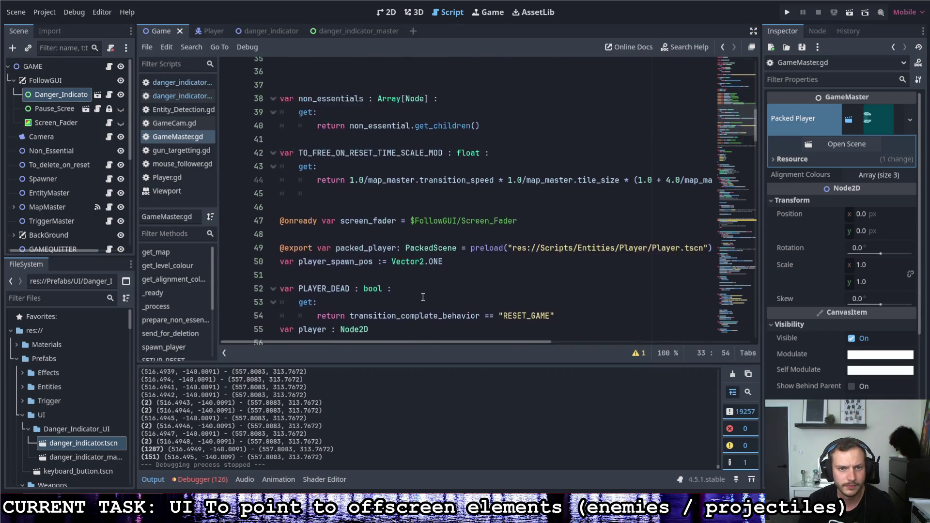
scroll(412, 285, down, 2)
drag(339, 229, 413, 228)
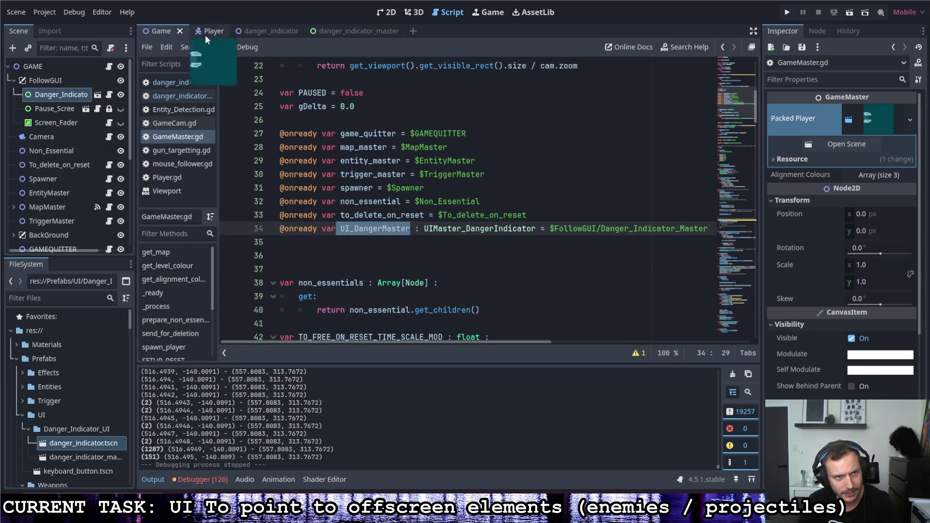
Collapse the UI folder, expand Prefabs/Entities in the FileSystem, and open mob.tscn.
scroll(82, 385, down, 8)
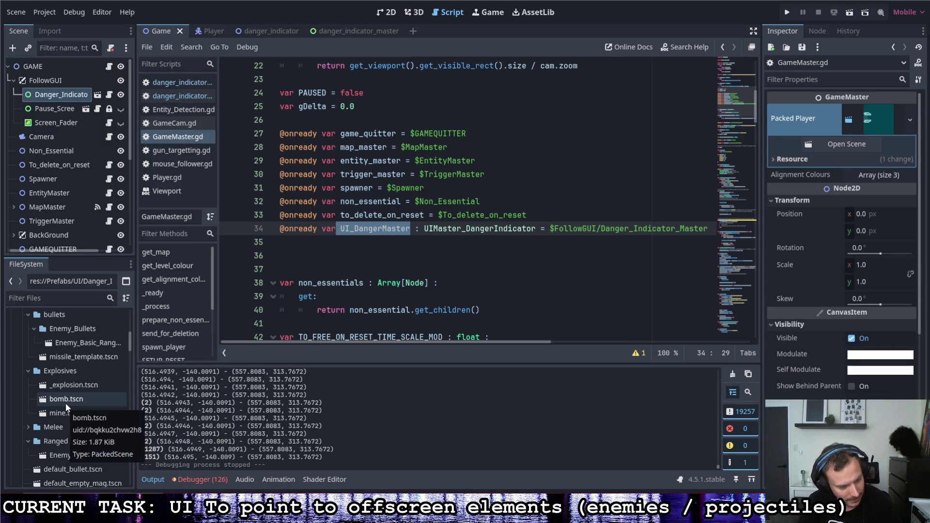
click(428, 245)
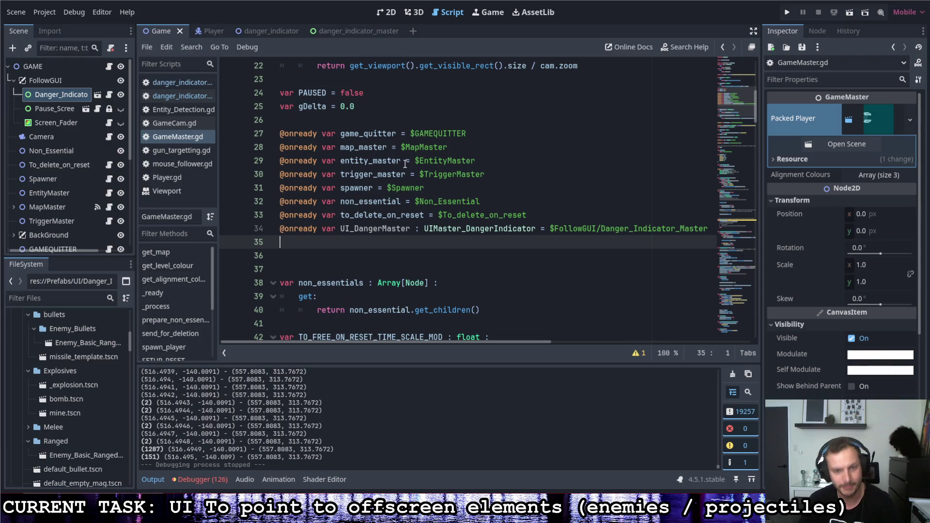
scroll(68, 423, down, 10)
scroll(66, 421, up, 10)
scroll(55, 411, up, 3)
click(21, 415)
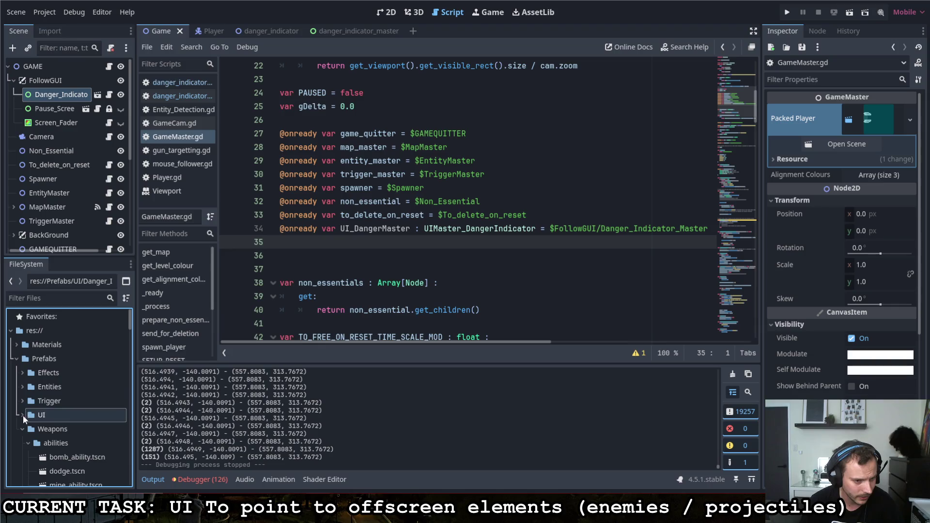
click(23, 387)
scroll(72, 398, down, 5)
scroll(77, 410, down, 1)
double_click(68, 441)
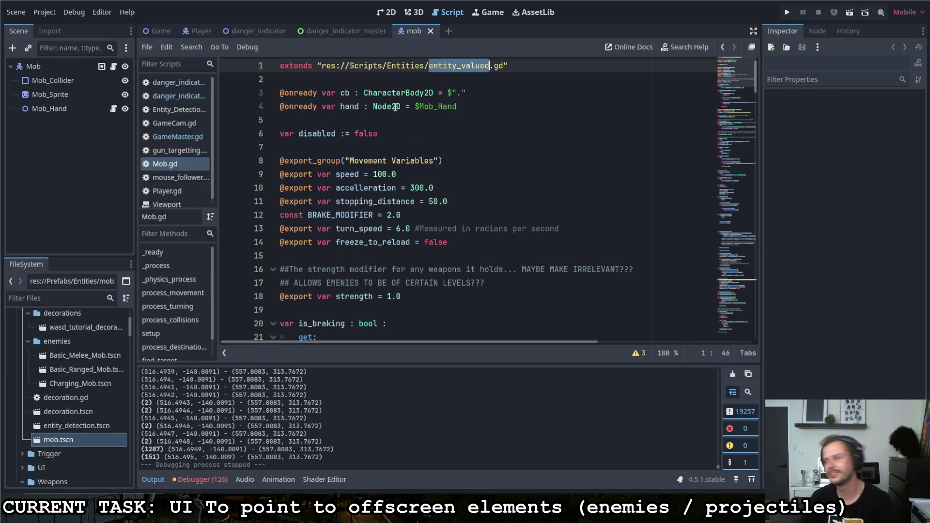
Select Mob.gd's whole first line extending entity_valued.gd.
mouse_move(396, 107)
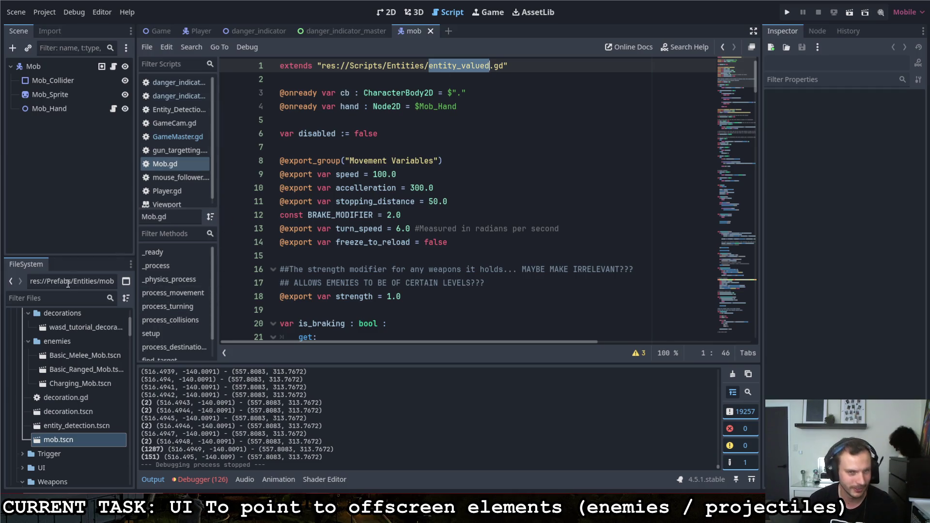
scroll(86, 407, down, 10)
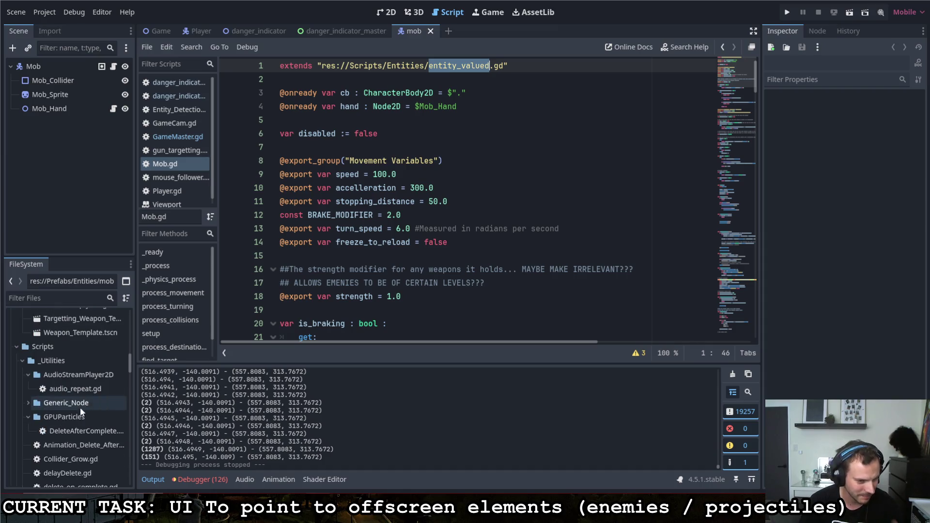
scroll(81, 407, down, 1)
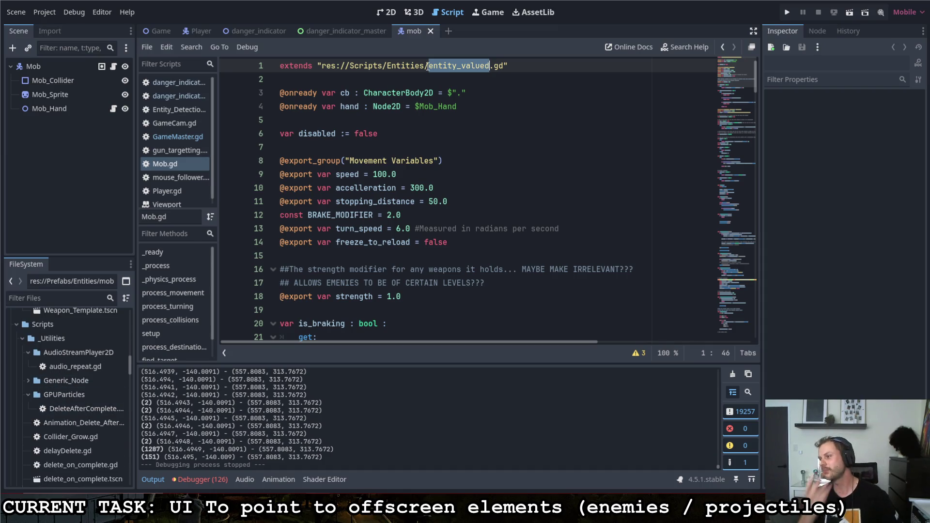
mouse_move(428, 65)
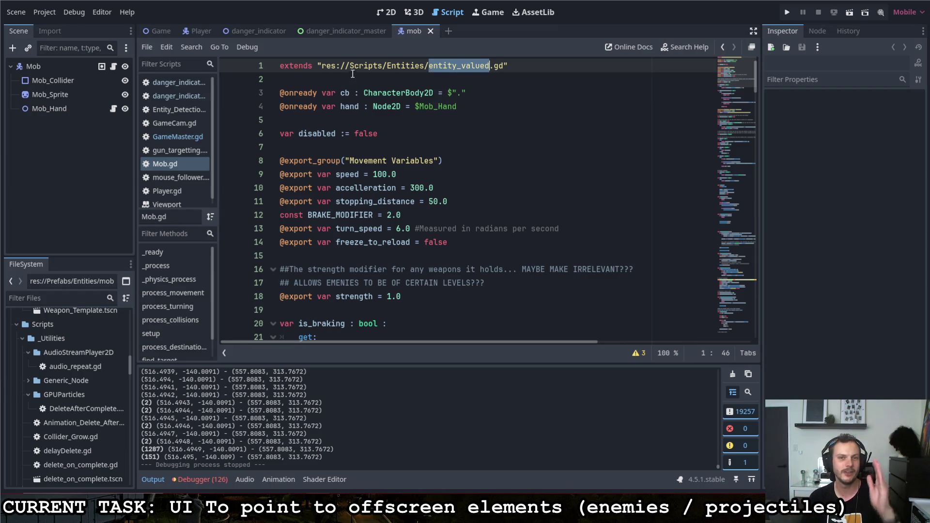
drag(508, 65, 311, 70)
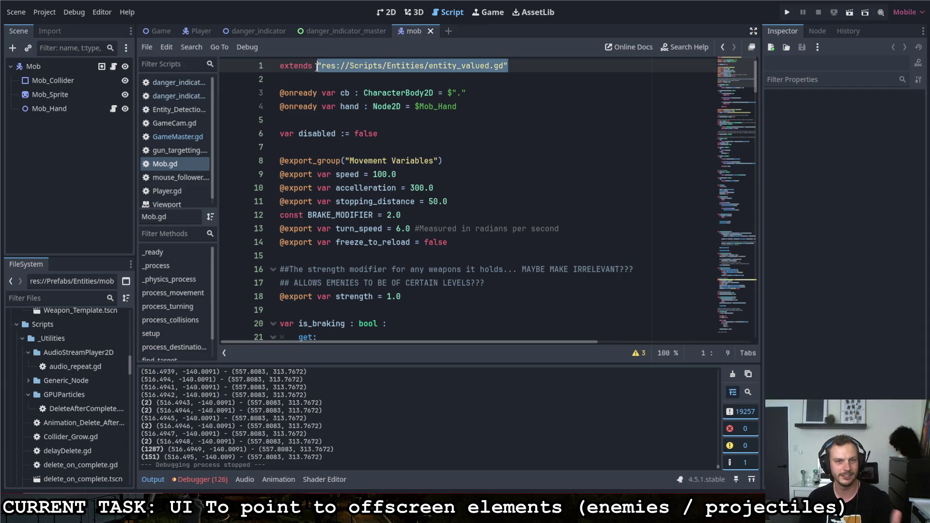
key(shift+Home)
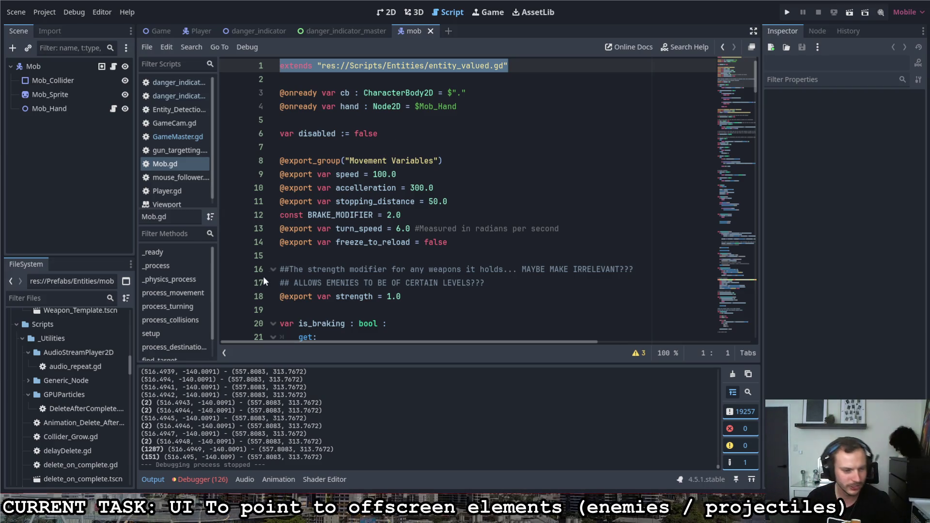
Find the Entities scripts in the FileSystem, select entity.gd, and open entity_valued.gd.
mouse_move(342, 514)
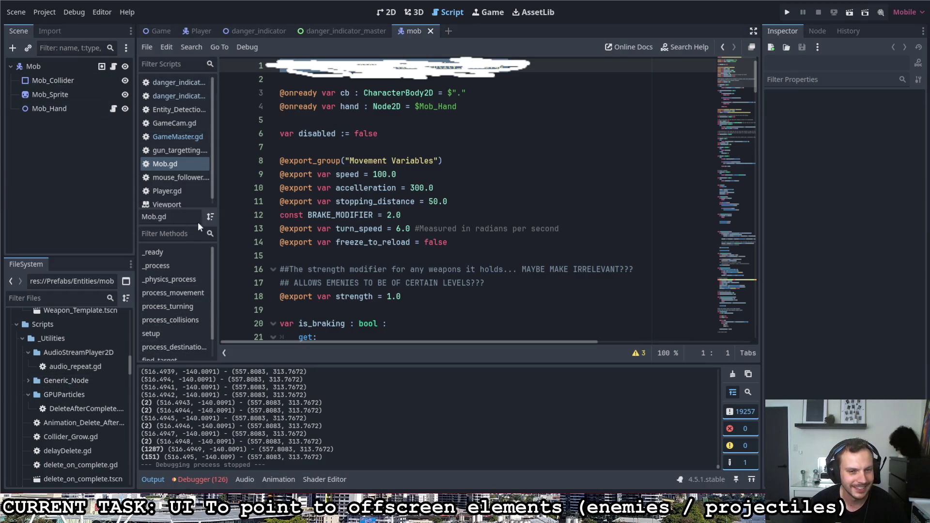
scroll(78, 410, down, 10)
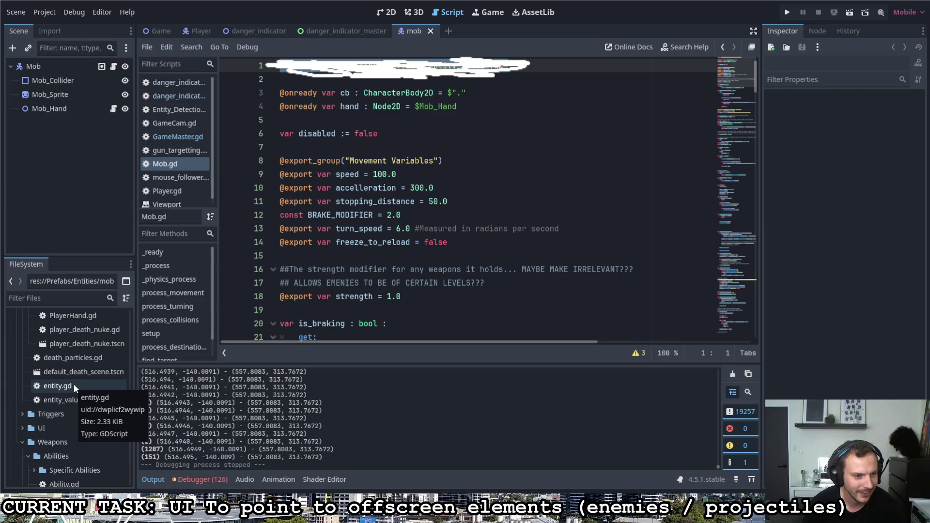
click(74, 384)
double_click(68, 400)
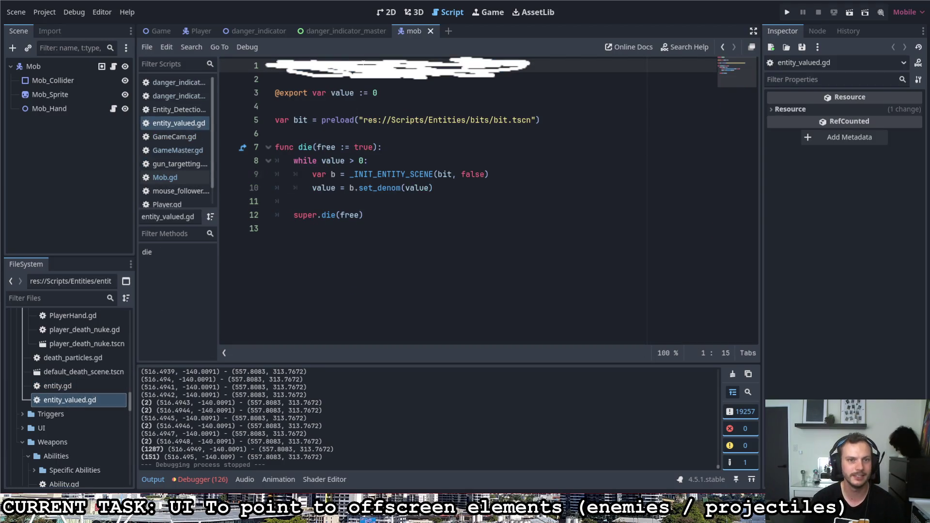
Add 'class_name Entity_Valued' on line 2 and also open entity.gd.
key(Return)
text(class_name )
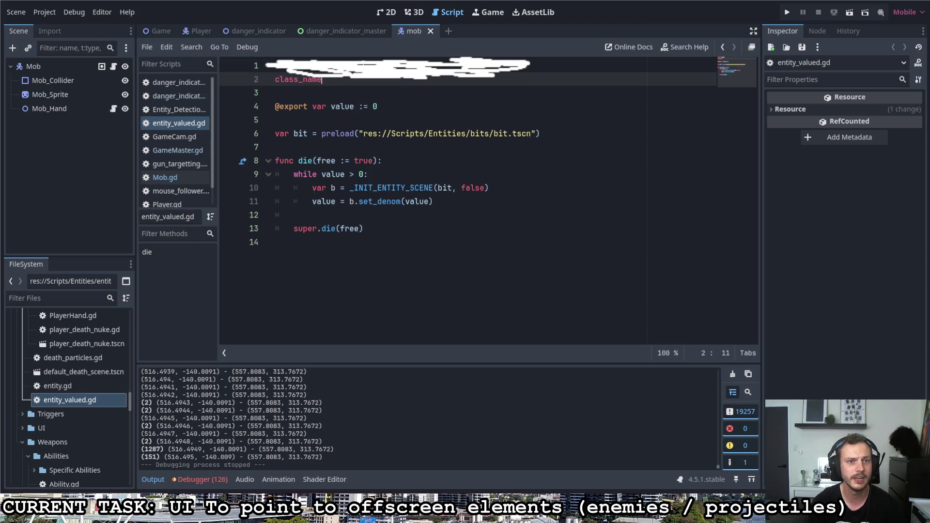
text(Entity_Valued)
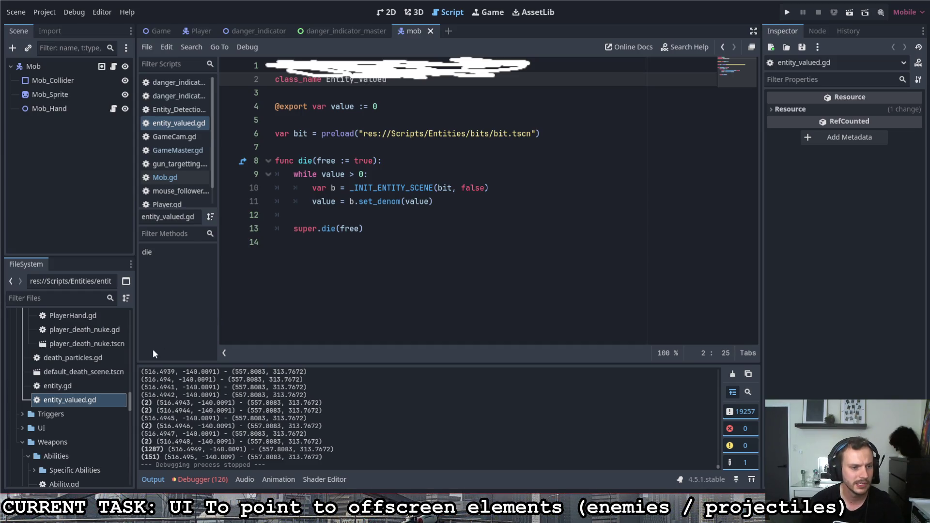
click(75, 385)
right_click(75, 384)
key(Escape)
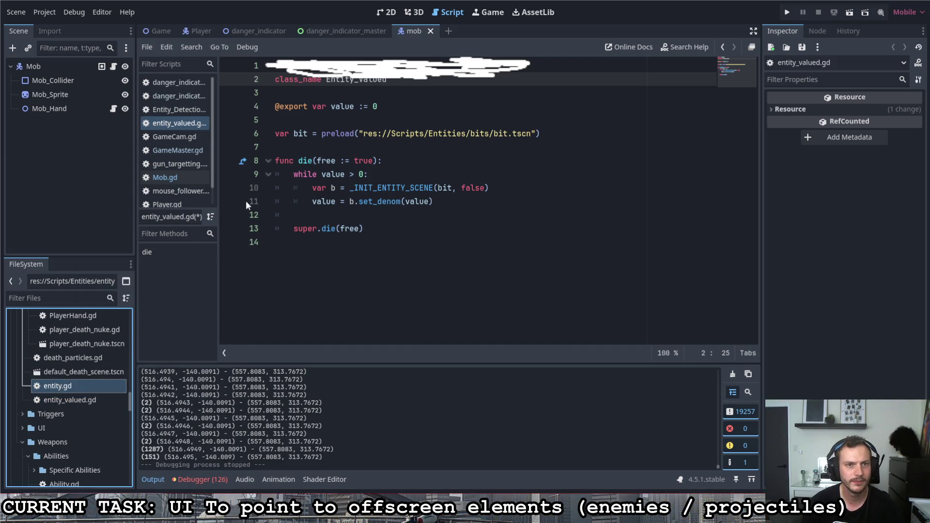
double_click(73, 386)
Bring entity_valued.gd back to the front of the script editor.
scroll(348, 254, up, 10)
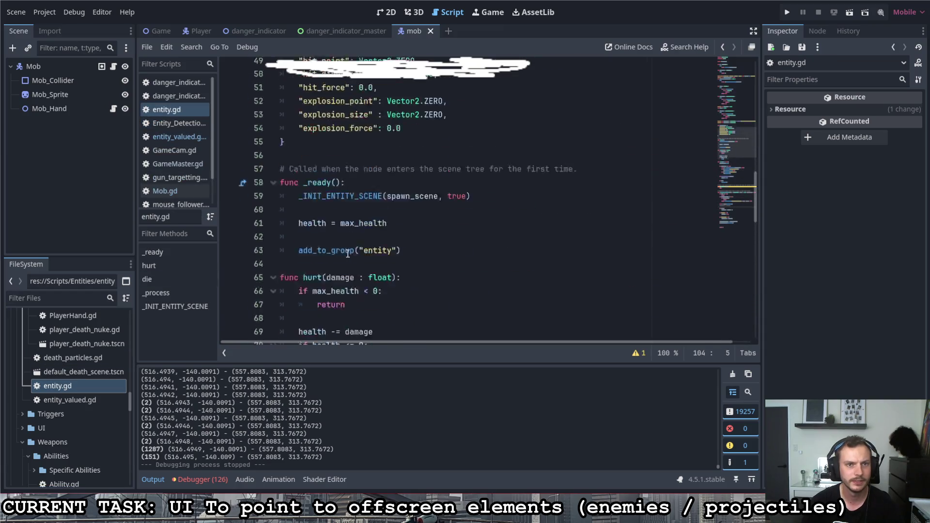
scroll(348, 254, up, 15)
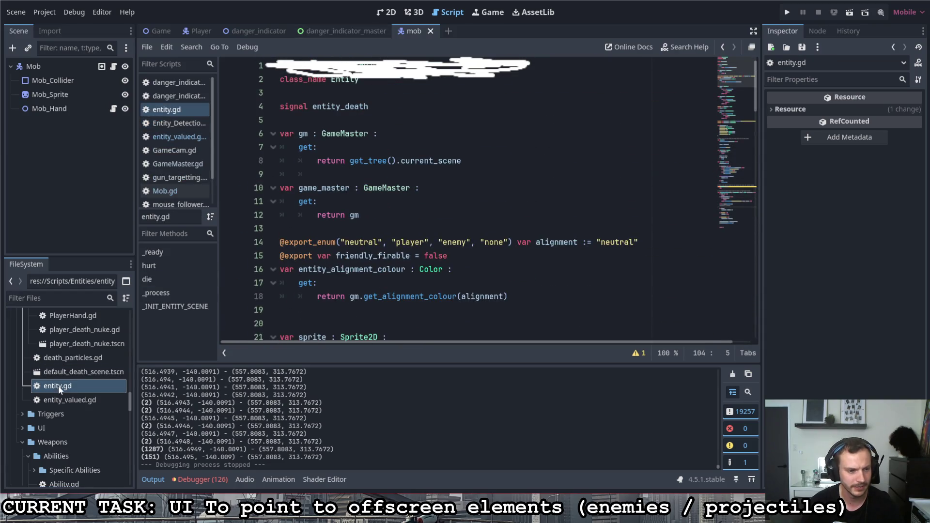
click(82, 401)
double_click(83, 402)
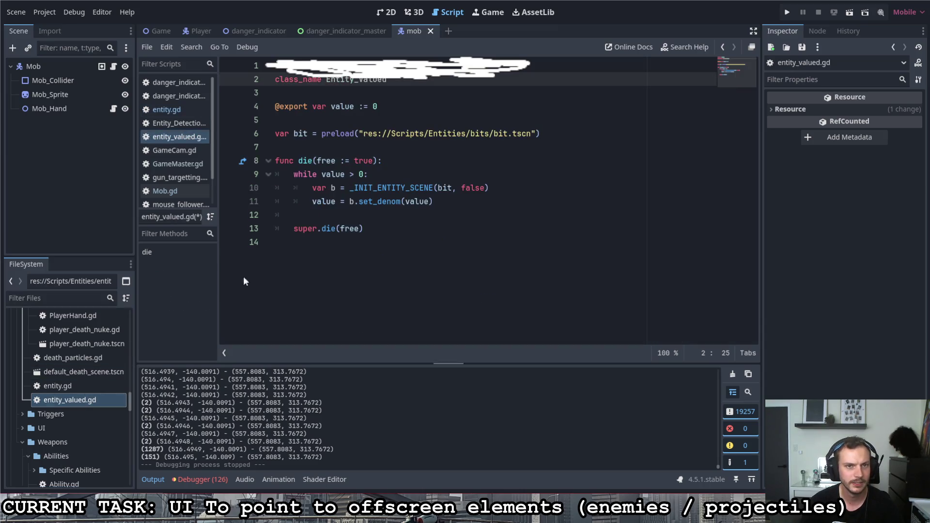
scroll(78, 414, up, 4)
scroll(69, 406, up, 1)
scroll(68, 403, down, 4)
scroll(66, 405, up, 6)
scroll(63, 414, up, 8)
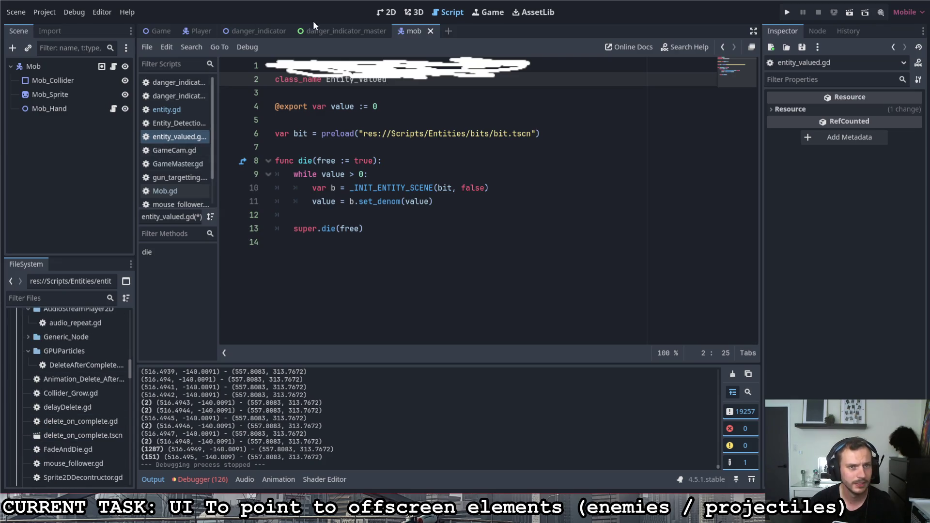
Change Mob.gd's first line to 'extends Entity_Valued' and save.
click(114, 66)
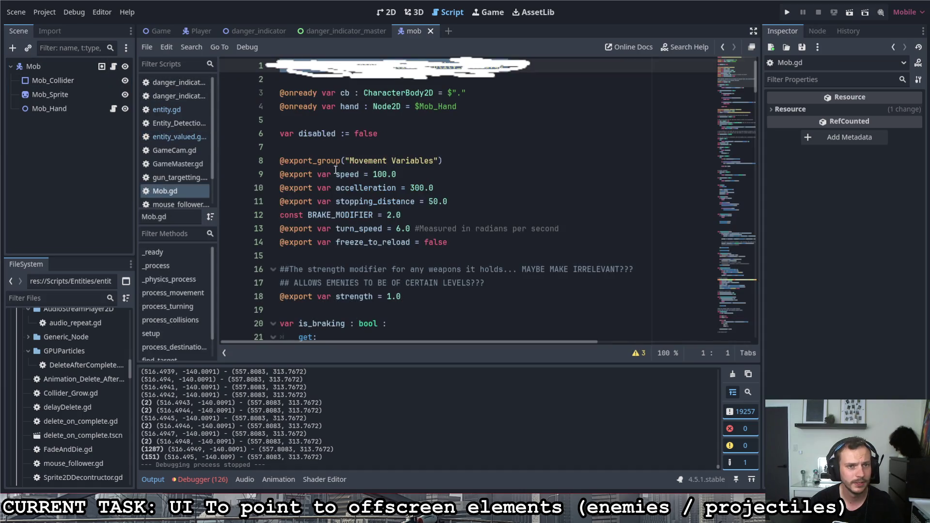
click(320, 71)
text(Entity)
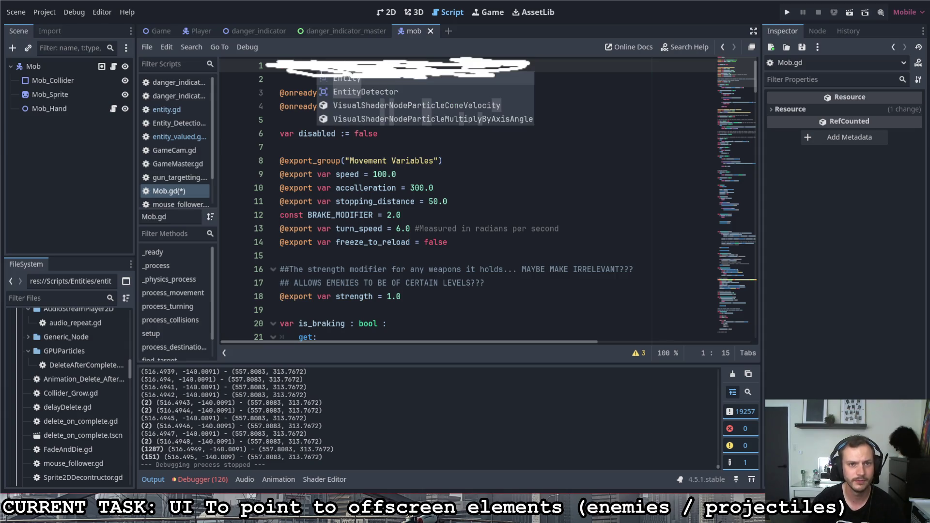
key(BackSpace)
key(BackSpace)
key(BackSpace)
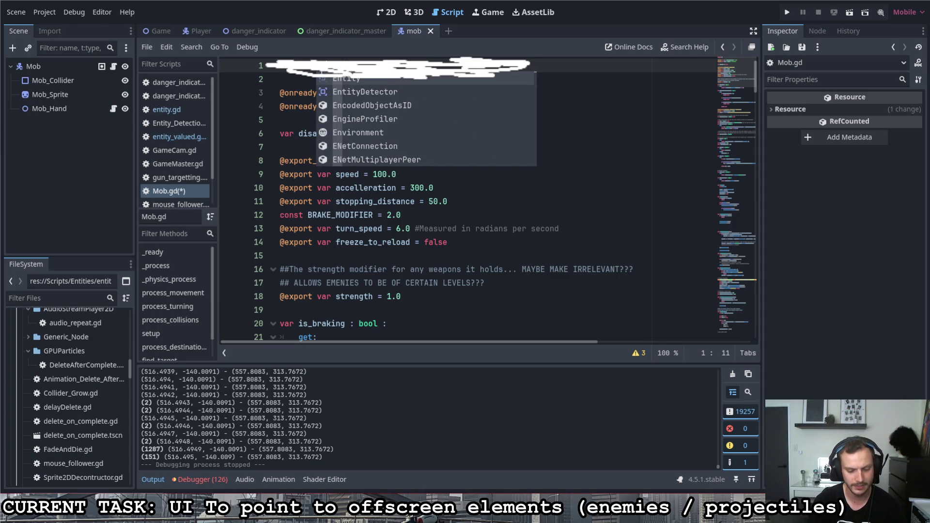
text(tityVa)
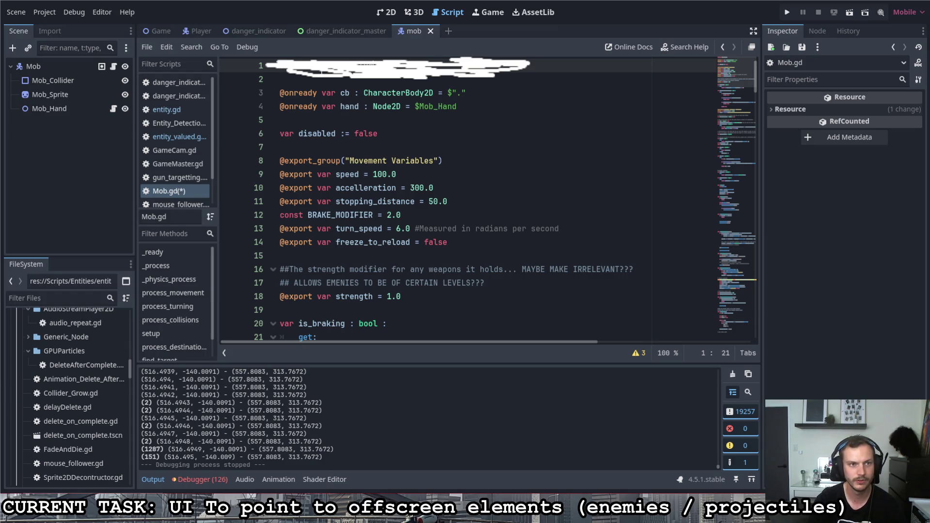
key(ctrl+s)
Add 'class_name Mob' as line 2 of Mob.gd and save.
click(148, 47)
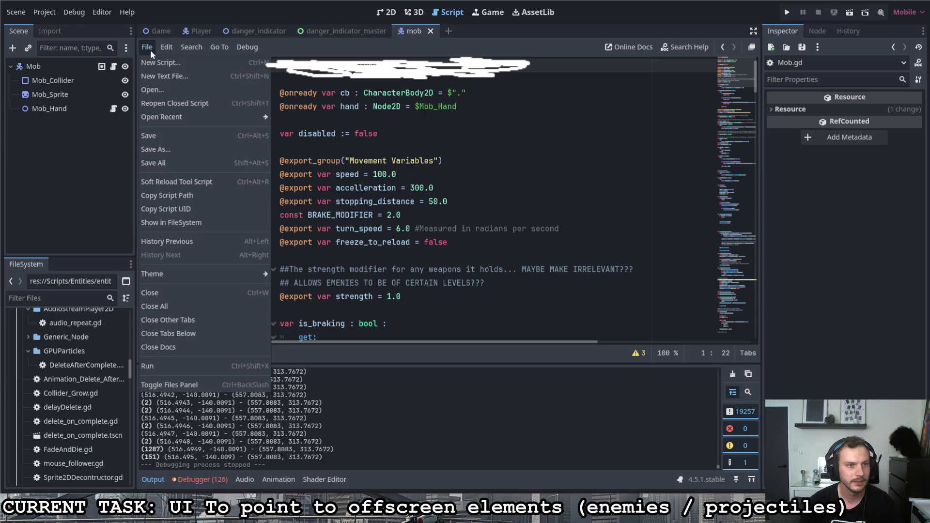
click(382, 92)
click(381, 92)
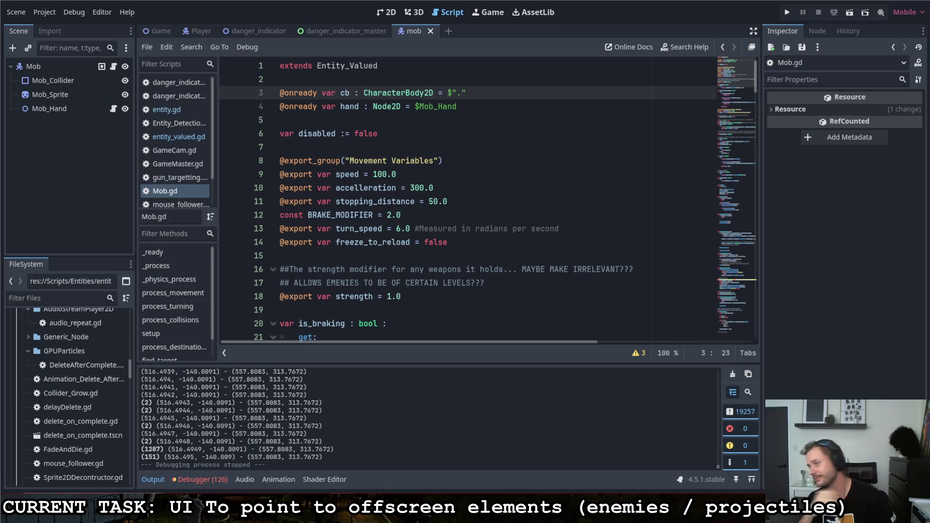
click(402, 121)
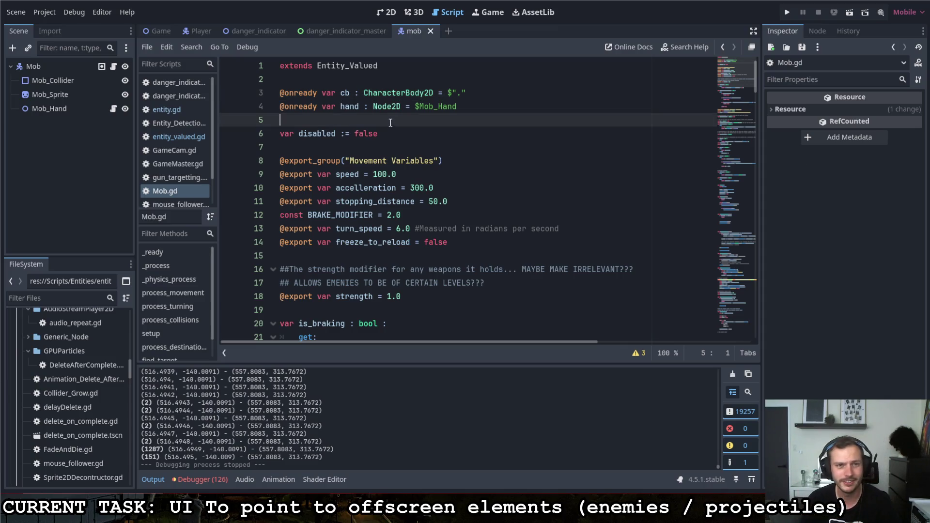
scroll(405, 160, down, 3)
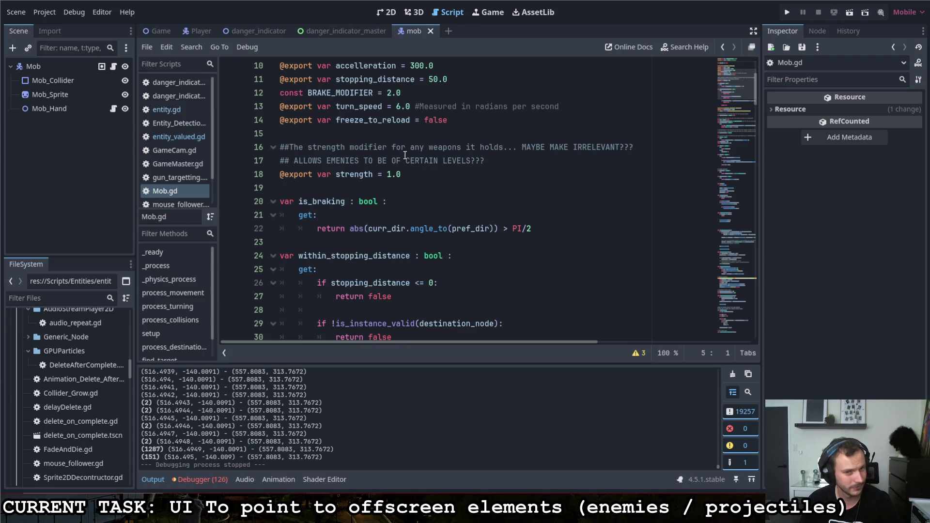
scroll(405, 155, up, 3)
click(409, 79)
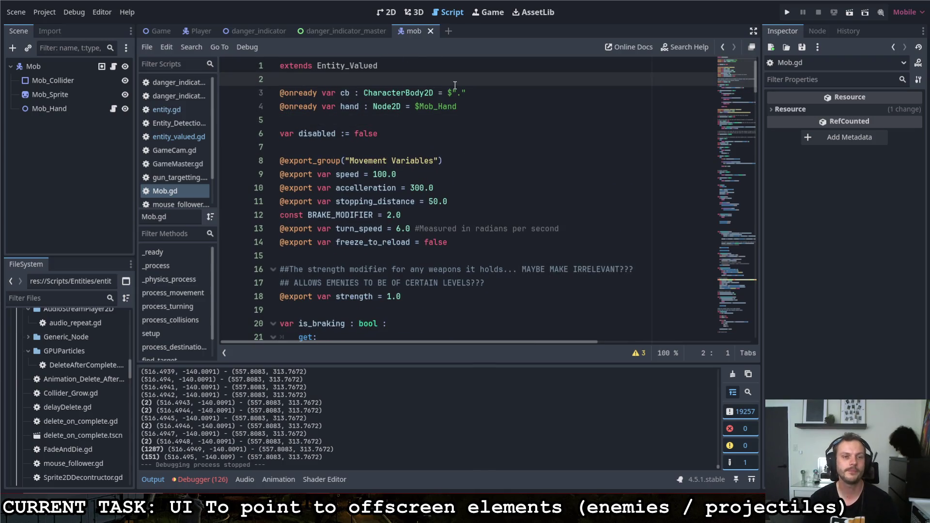
key(Return)
key(Up)
text(class_name )
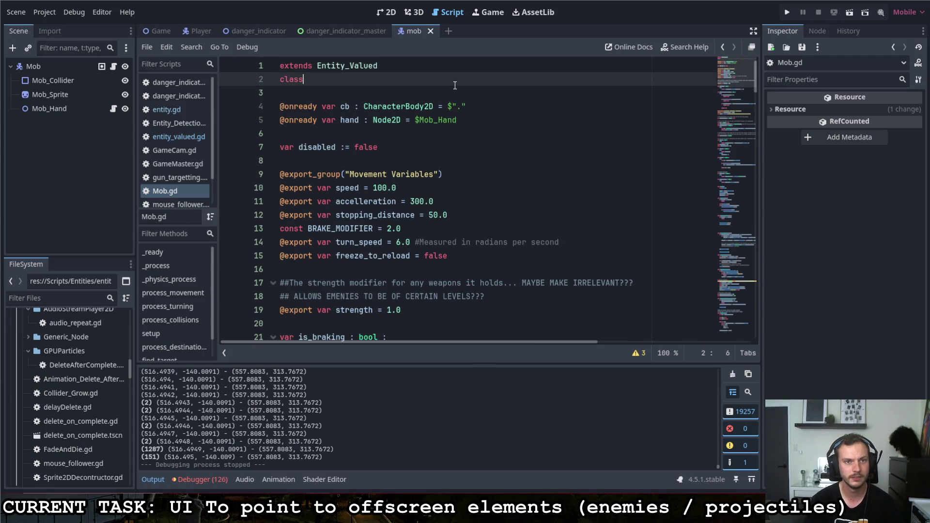
text(Mob)
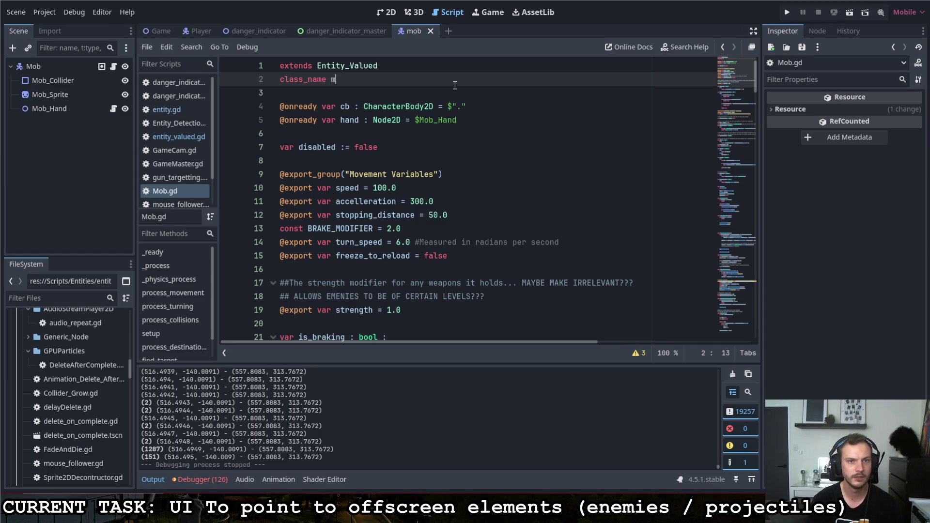
key(ctrl+s)
Re-save Mob.gd, check the Entity_Valued reference on line 1, and switch to entity.gd.
key(ctrl+Left)
click(396, 83)
key(ctrl+s)
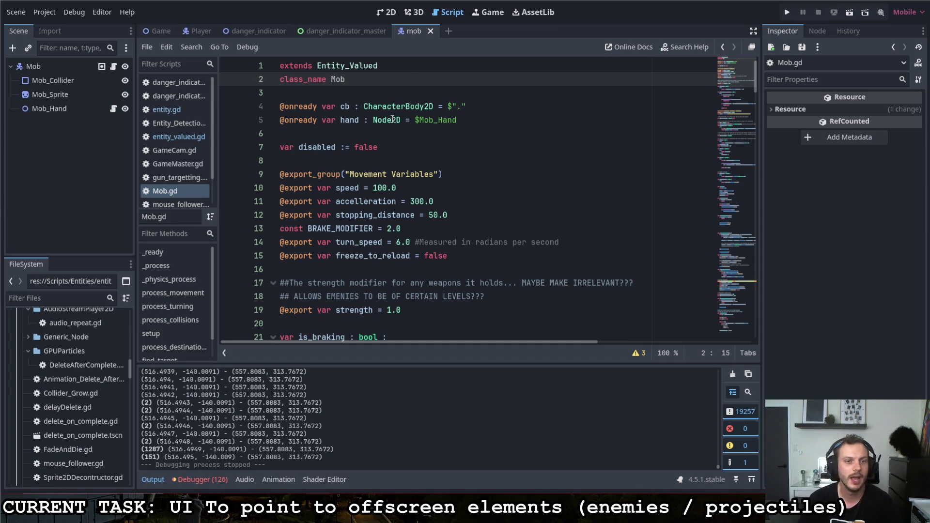
scroll(378, 133, down, 1)
scroll(377, 130, up, 1)
drag(385, 65, 317, 65)
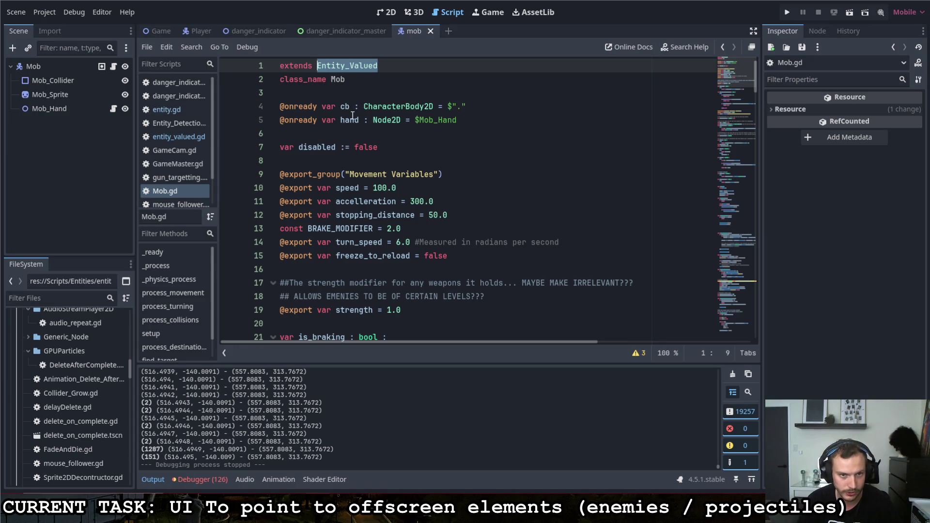
scroll(340, 228, down, 2)
scroll(341, 229, up, 2)
key(Right)
scroll(367, 162, down, 4)
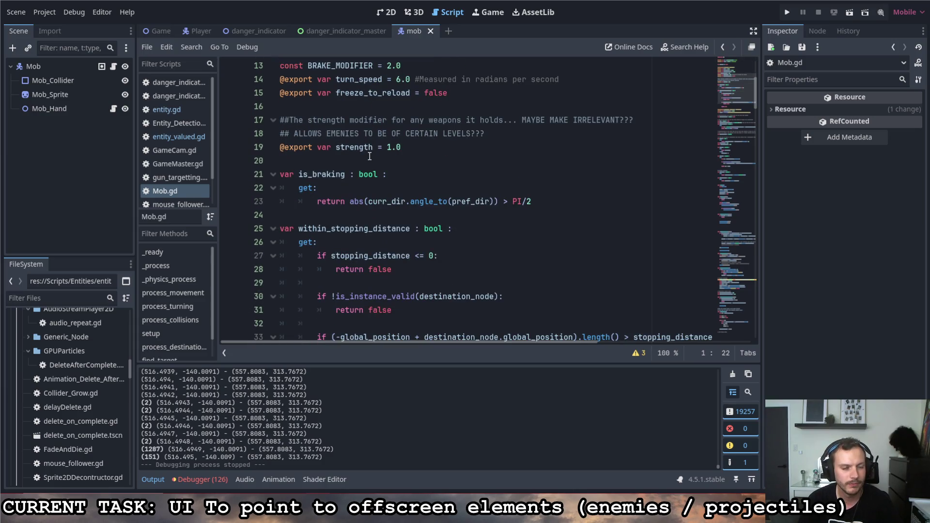
click(173, 112)
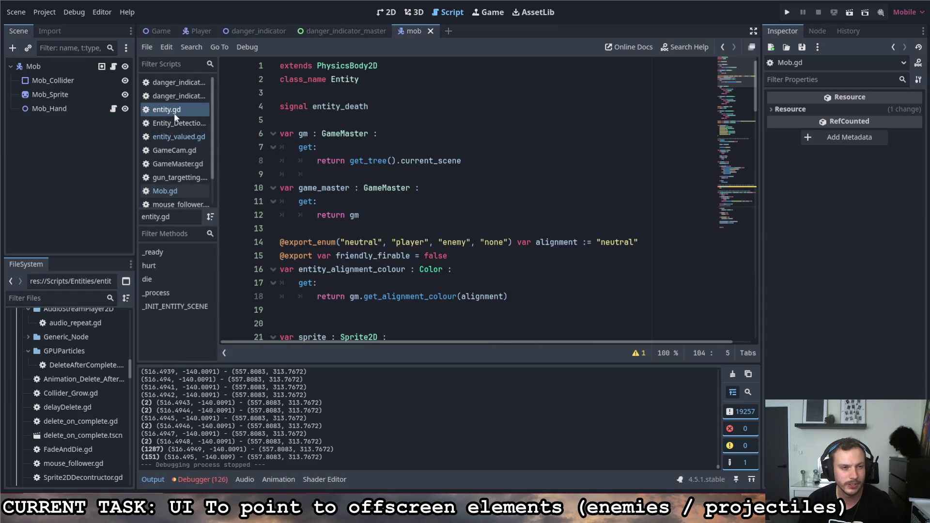
Insert a blank line after add_to_group("entity") in entity.gd's _ready and show the Node panel.
scroll(373, 247, down, 4)
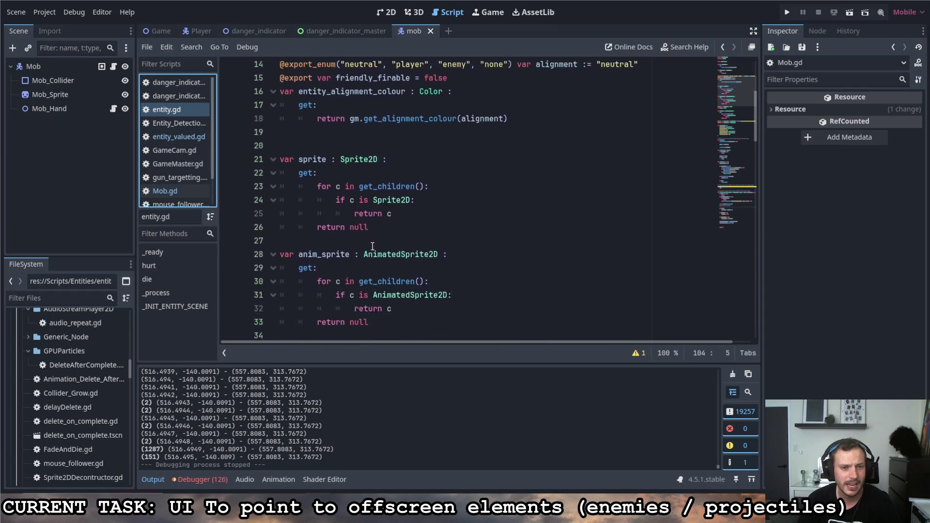
scroll(372, 247, down, 13)
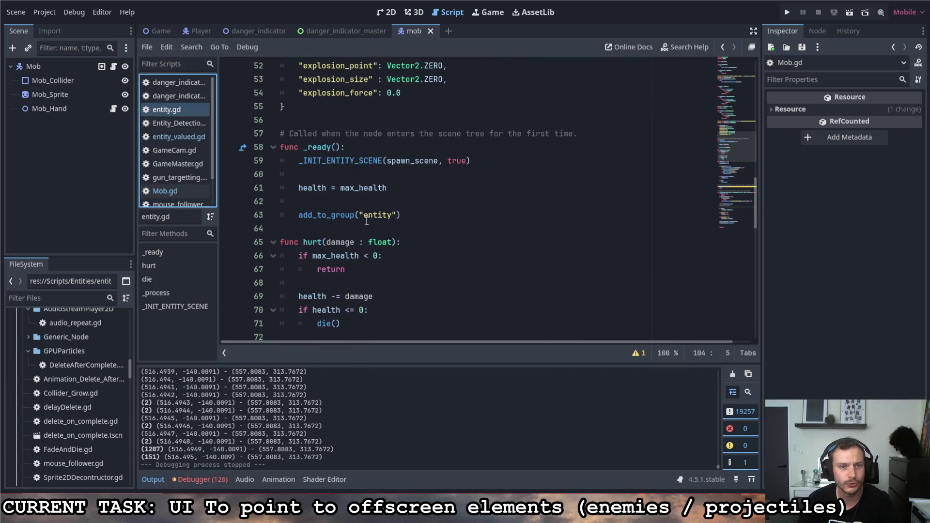
click(408, 161)
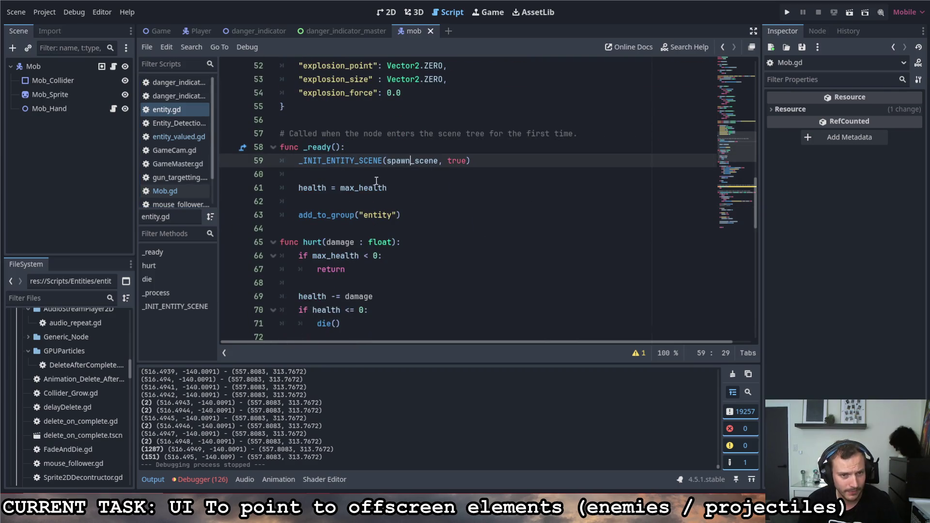
click(405, 190)
click(402, 211)
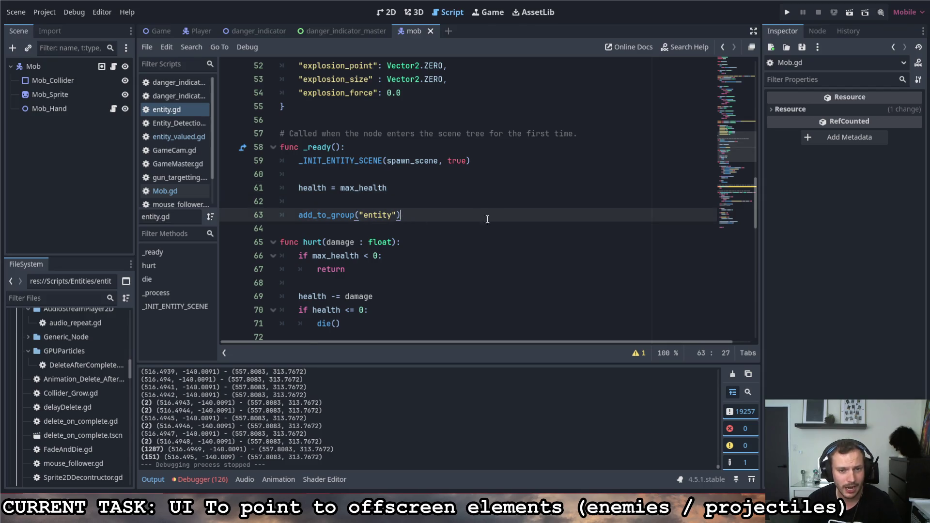
key(Return)
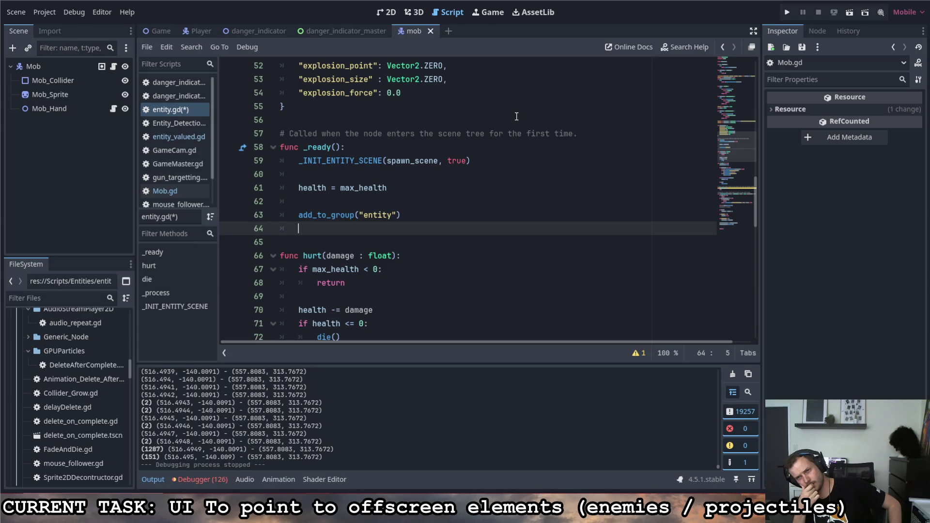
click(815, 31)
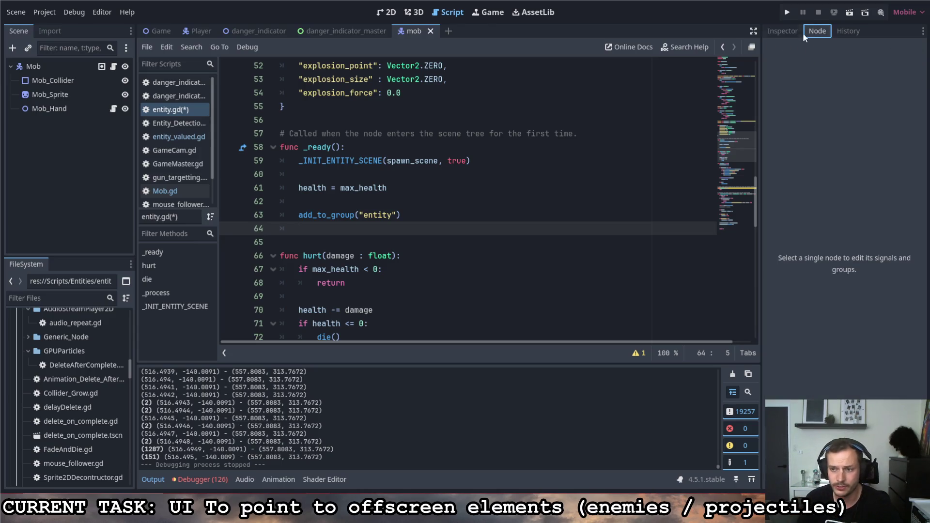
click(51, 66)
click(880, 48)
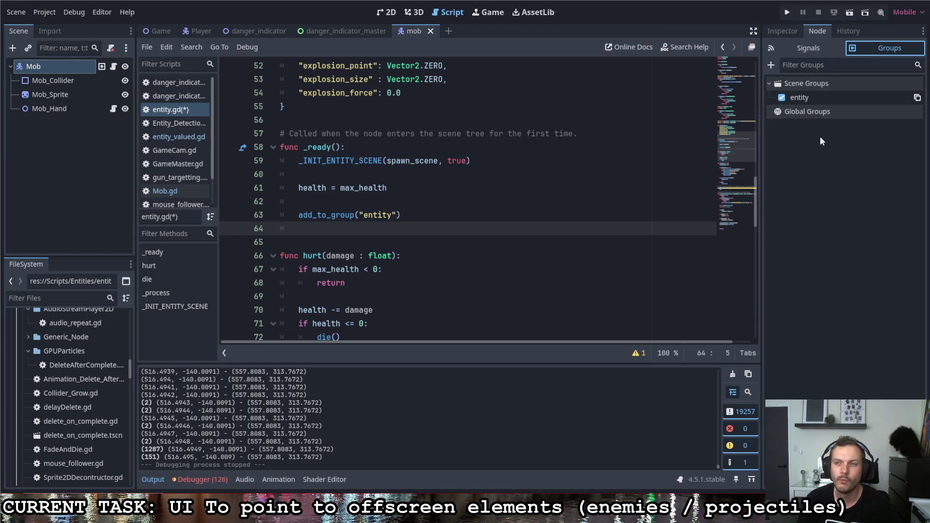
click(794, 113)
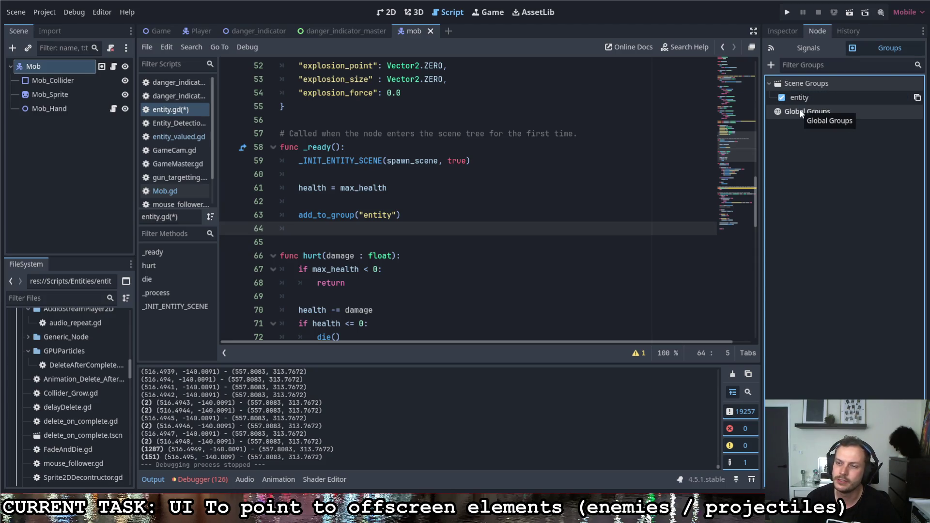
click(373, 217)
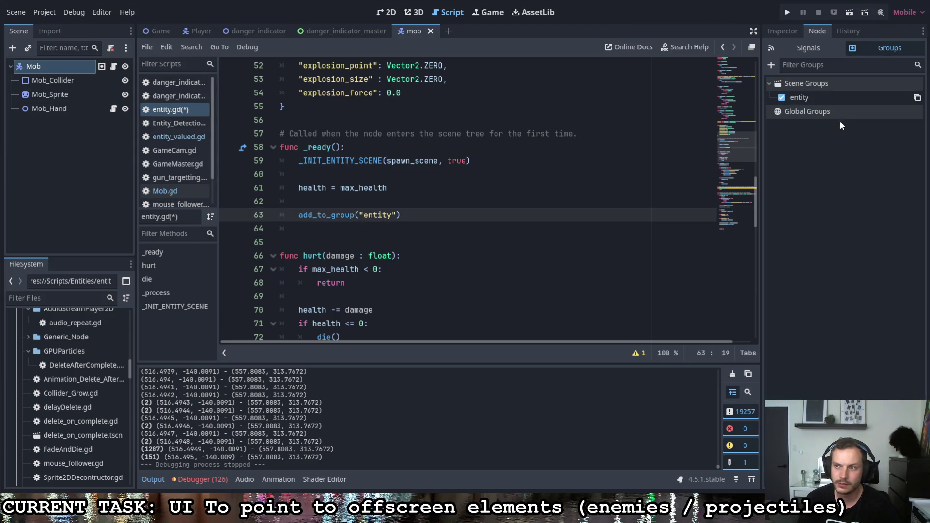
click(772, 66)
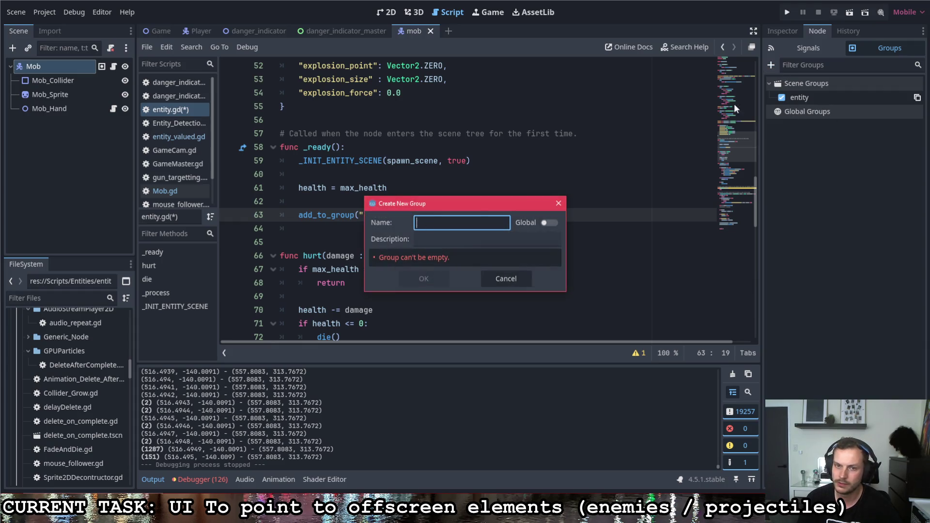
click(553, 225)
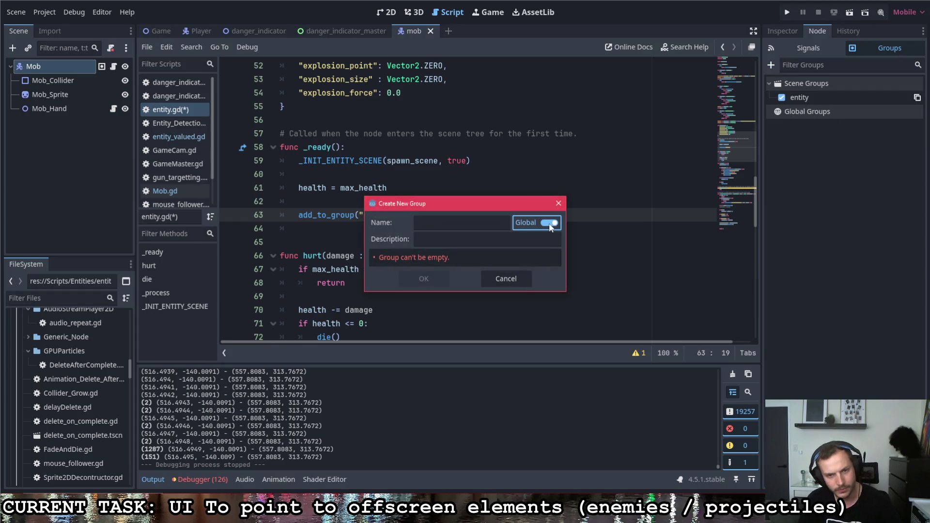
click(551, 224)
click(506, 279)
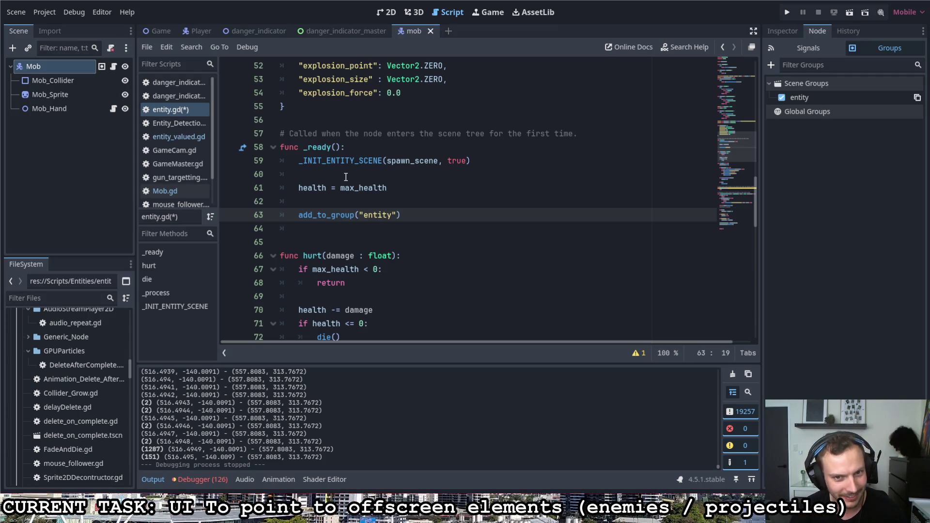
Save the edited entity.gd script with Ctrl+S.
click(416, 191)
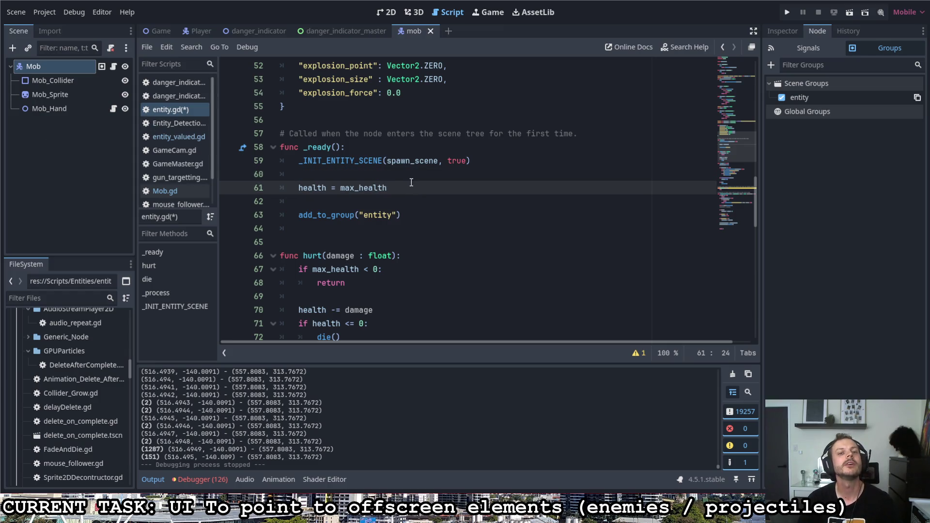
key(ctrl+s)
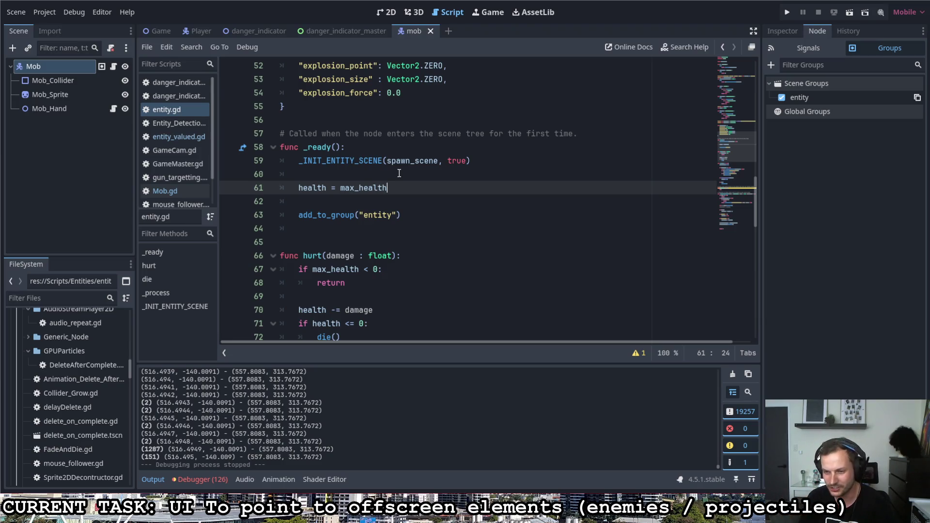
mouse_move(222, 508)
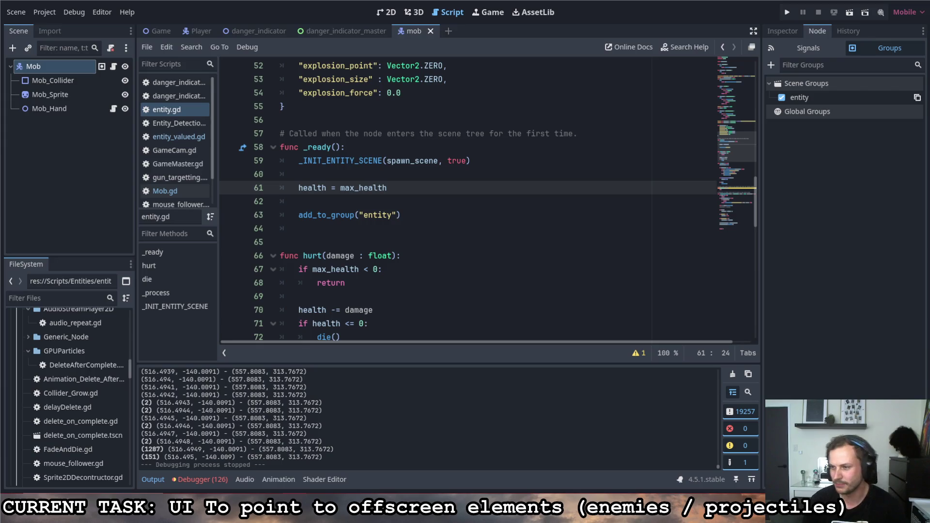
Review entity.gd around lines 61–63, then switch to the Mob.gd script.
click(467, 215)
click(459, 188)
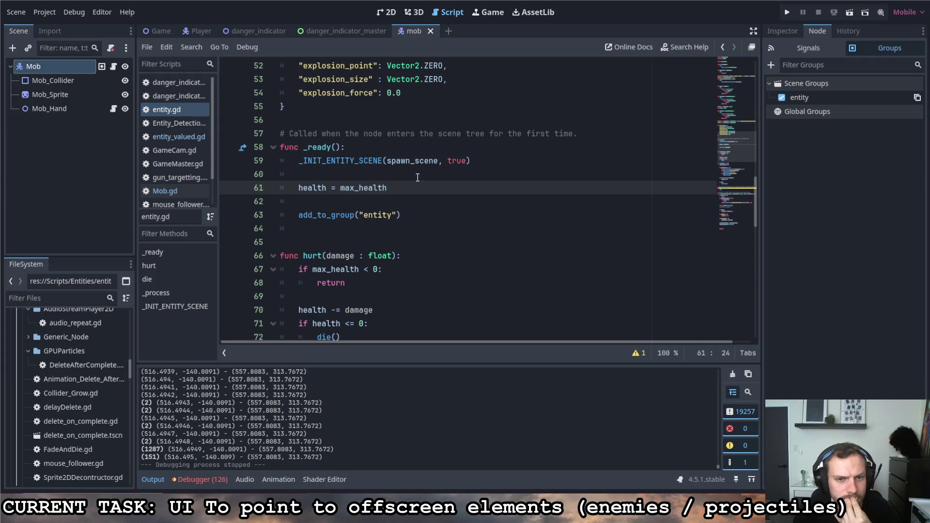
click(414, 204)
click(417, 217)
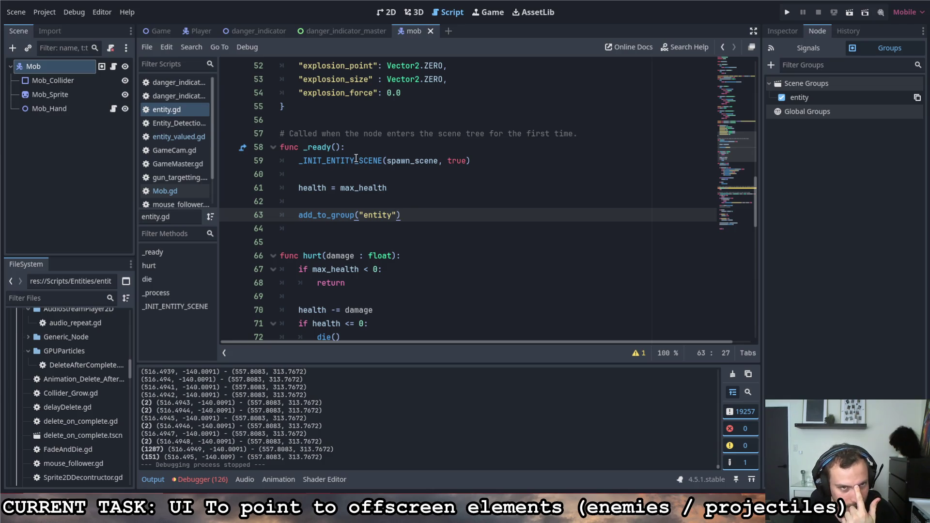
mouse_move(338, 34)
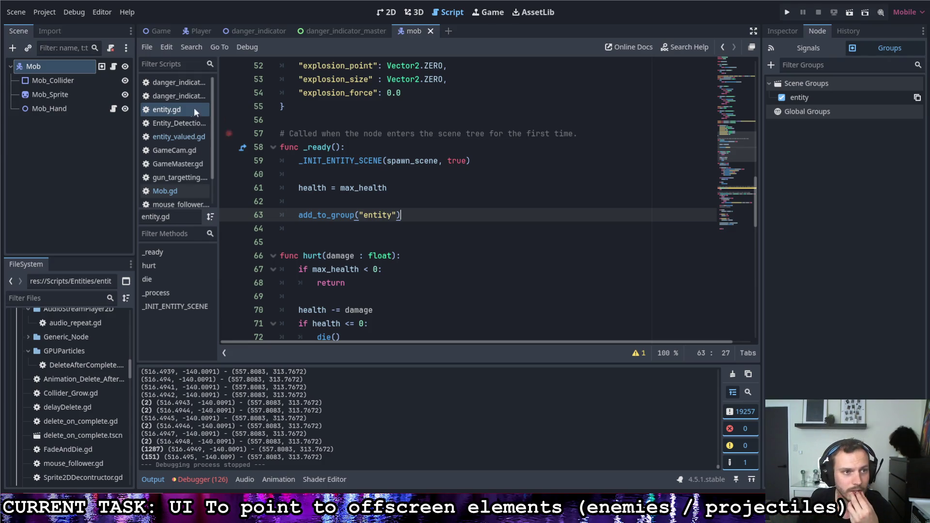
click(113, 66)
Scroll through Mob.gd's code back up to line 1, then open entity_valued.gd.
scroll(373, 226, up, 4)
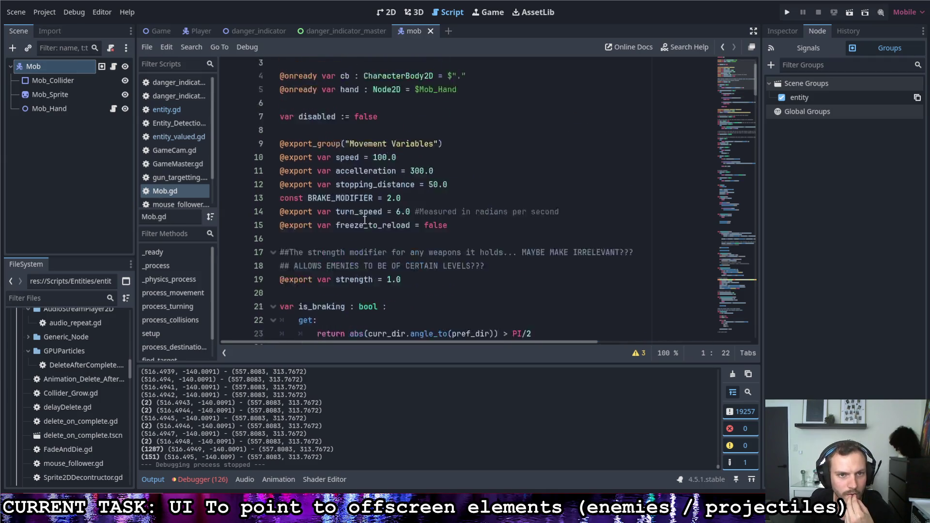
scroll(362, 225, down, 18)
scroll(362, 226, down, 5)
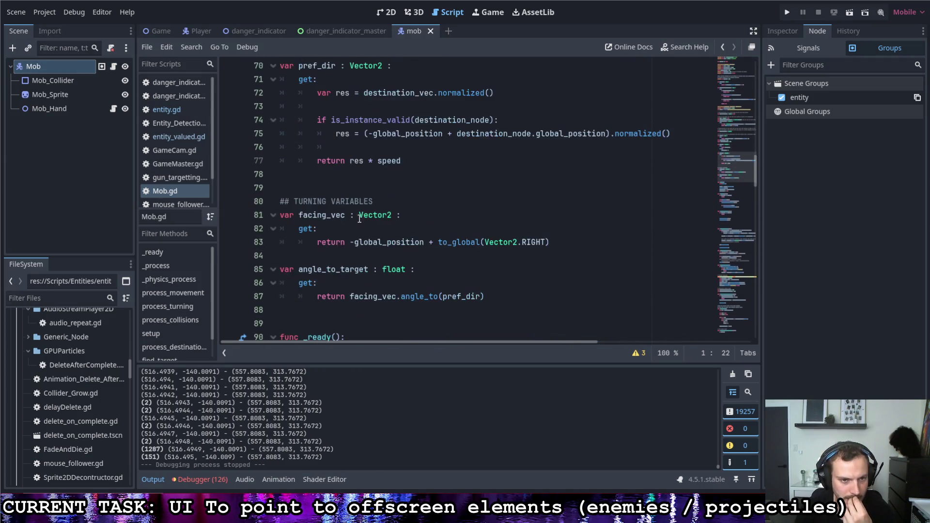
scroll(363, 216, down, 6)
scroll(368, 215, up, 6)
scroll(366, 211, down, 13)
scroll(366, 208, up, 14)
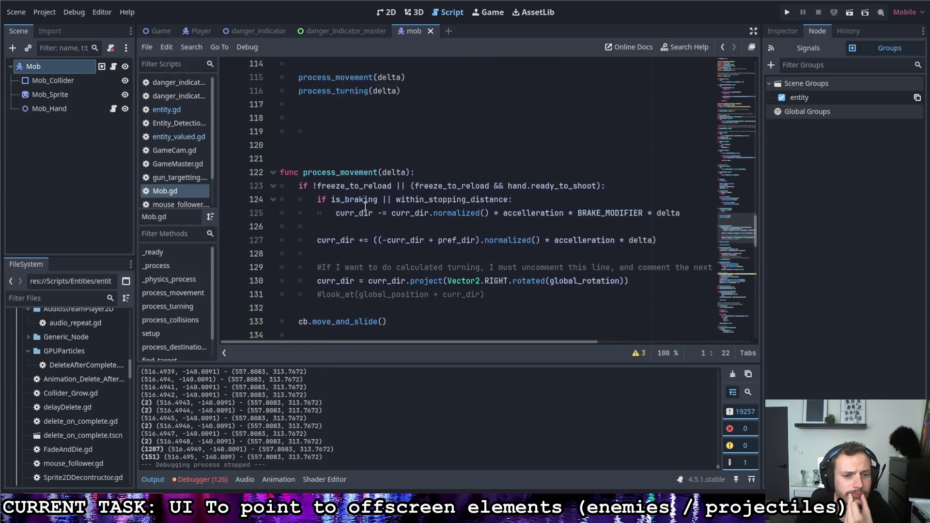
scroll(291, 194, up, 20)
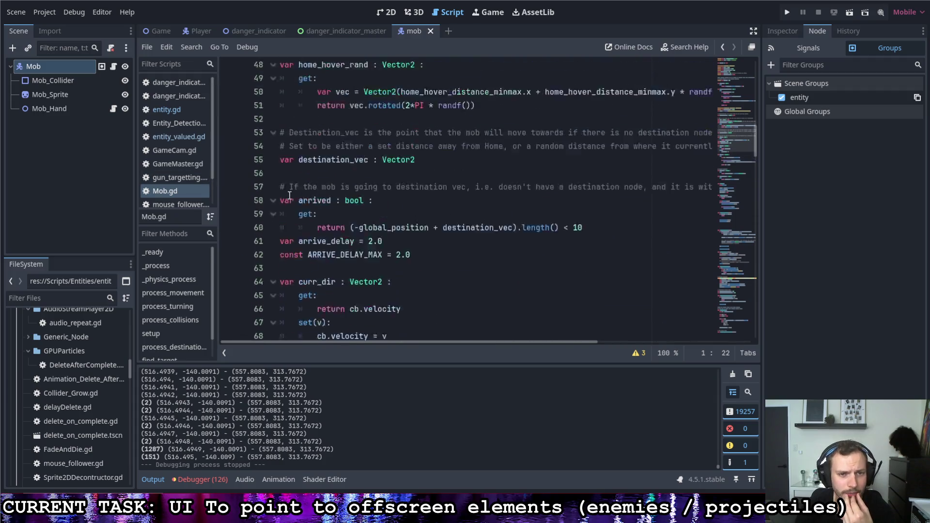
scroll(315, 213, down, 7)
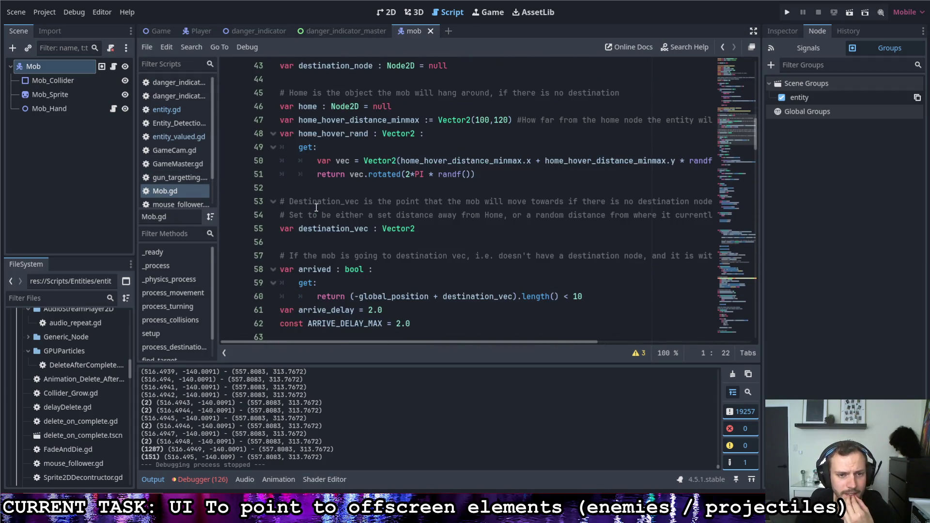
scroll(316, 208, down, 13)
scroll(318, 203, down, 20)
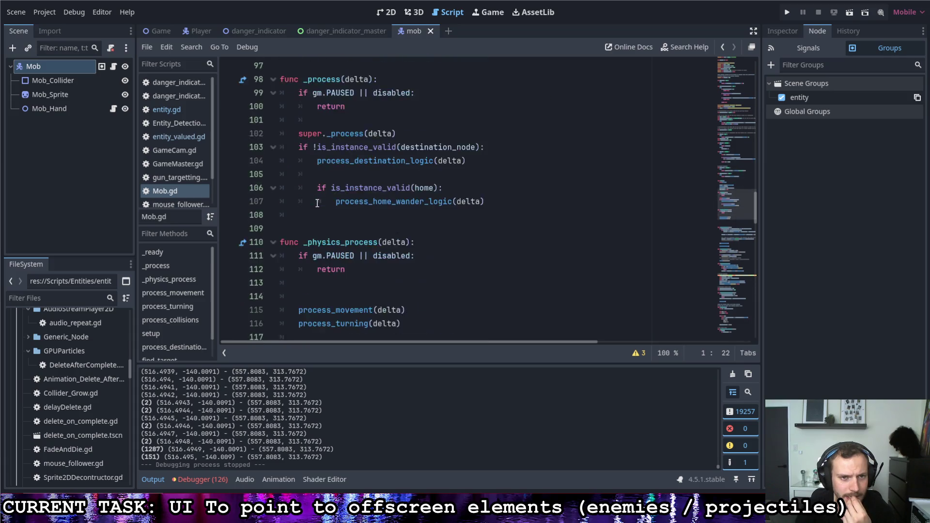
scroll(318, 204, up, 2)
scroll(318, 203, down, 12)
scroll(318, 203, up, 4)
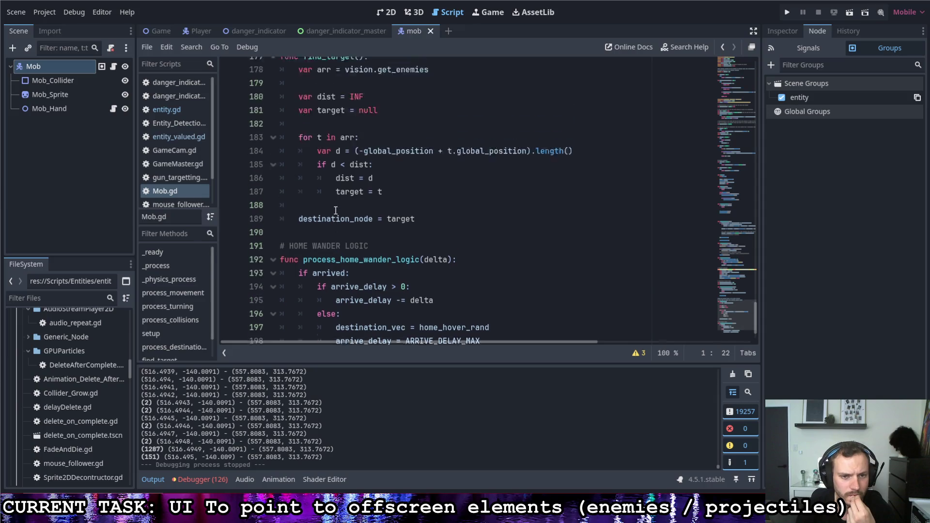
scroll(335, 208, up, 1)
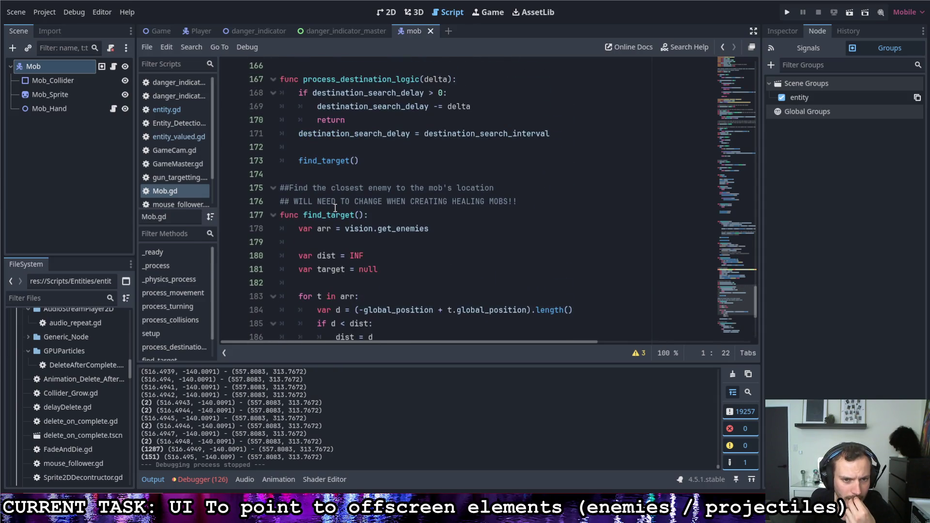
scroll(335, 208, up, 13)
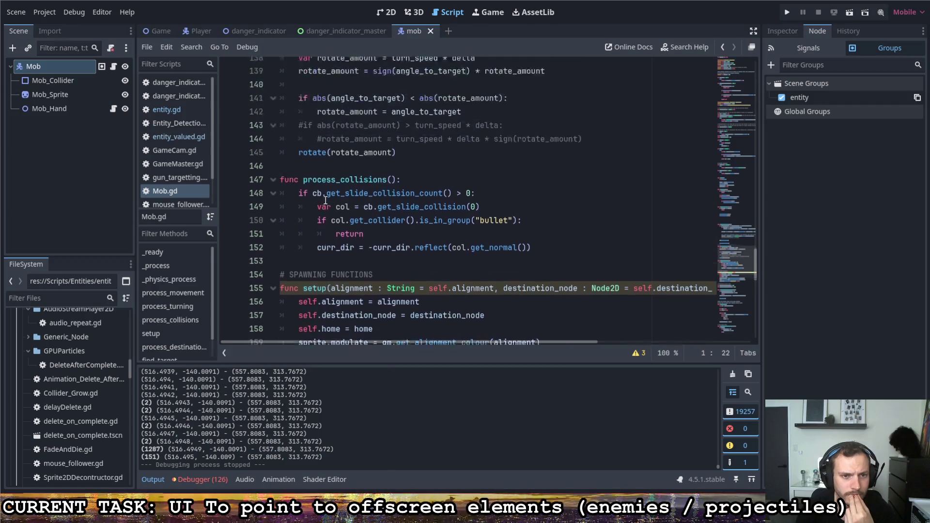
scroll(326, 200, up, 11)
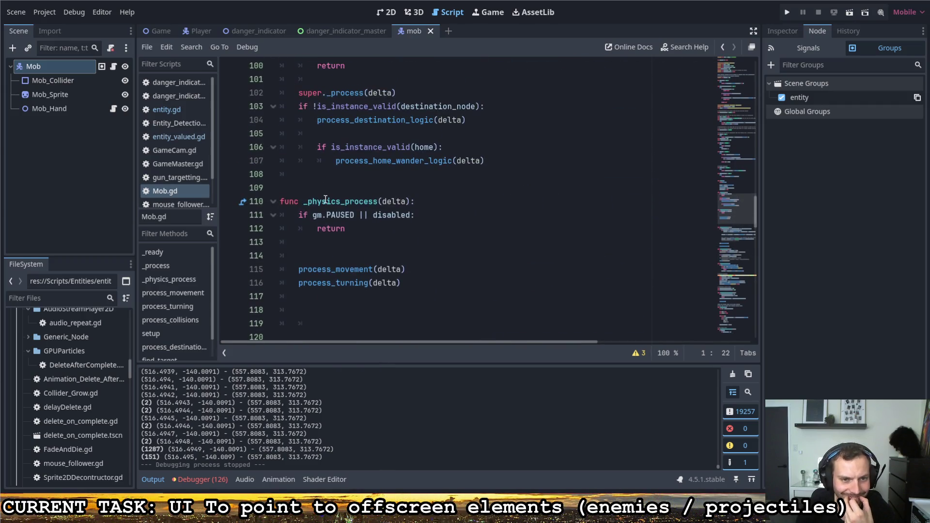
scroll(325, 201, up, 10)
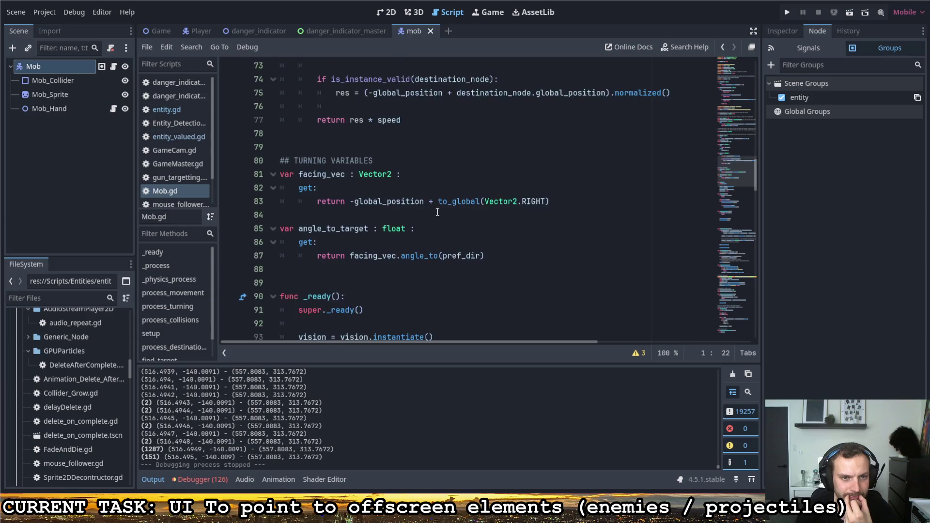
scroll(435, 212, up, 9)
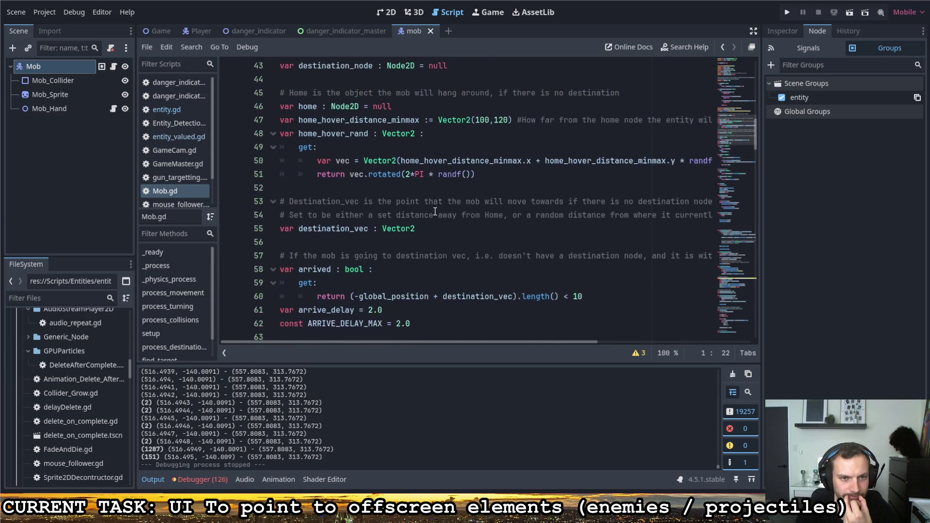
scroll(436, 212, up, 10)
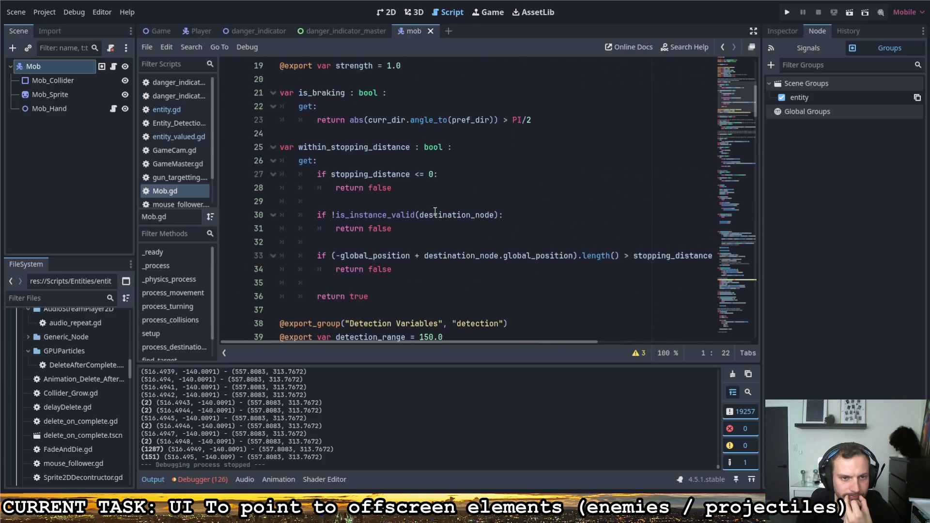
scroll(436, 213, up, 2)
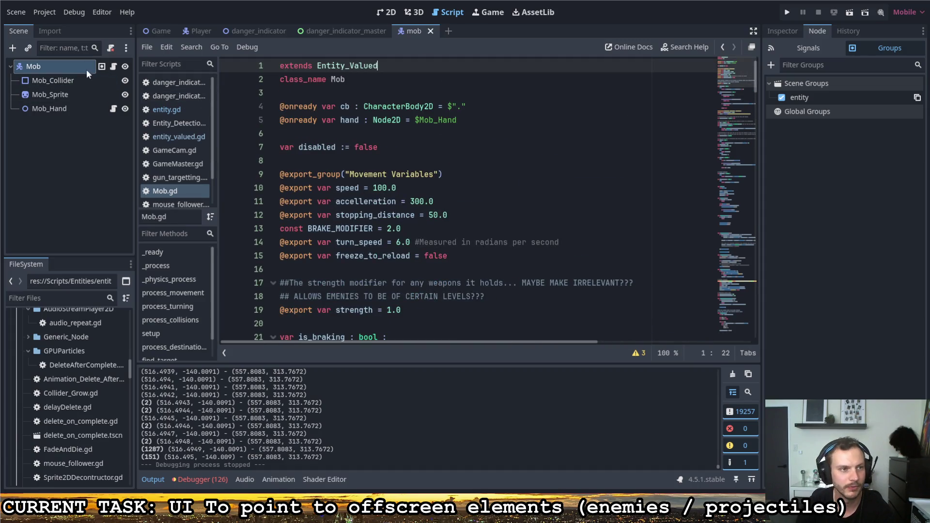
scroll(182, 189, down, 2)
click(173, 122)
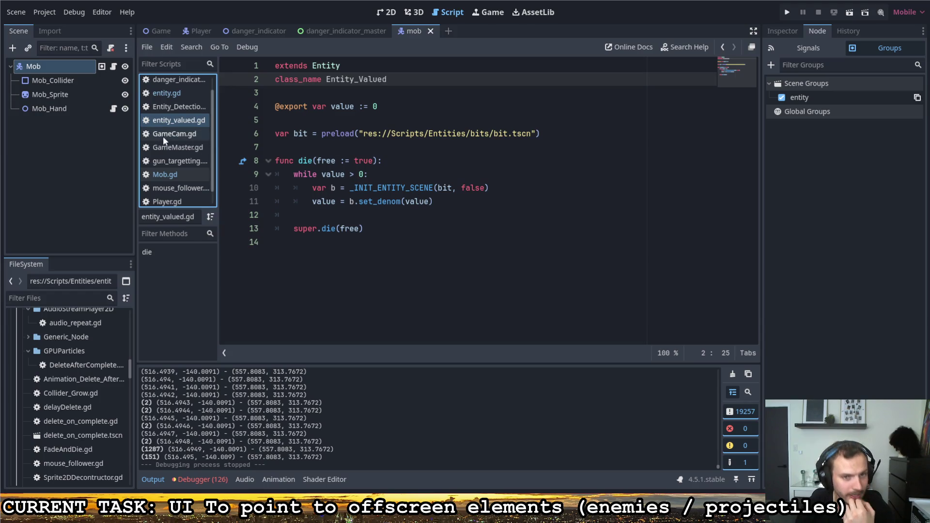
In entity.gd's _ready, add the condition if alignment != "player" below line 63.
click(170, 95)
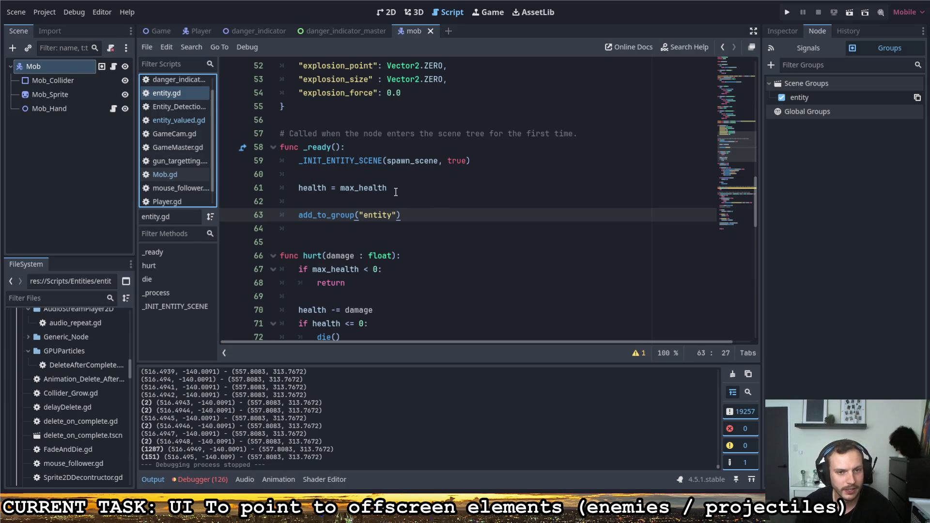
click(411, 216)
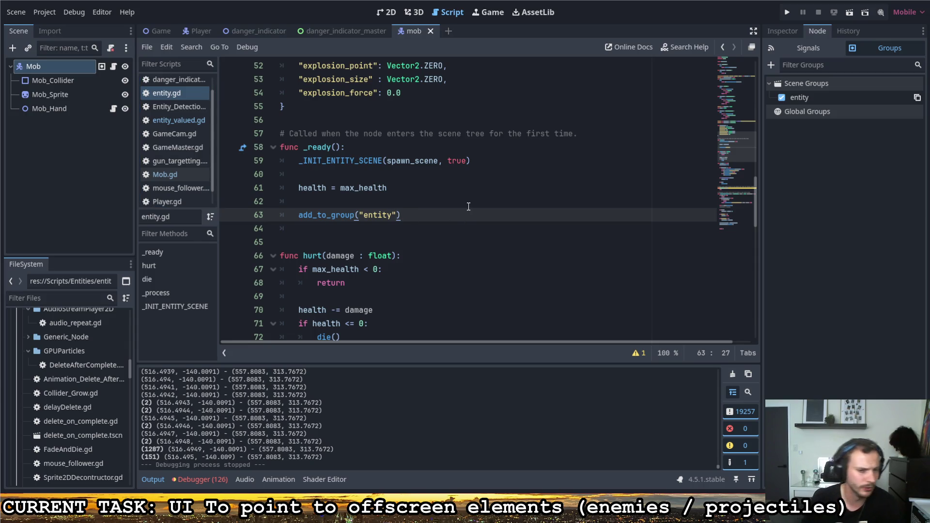
key(Return)
text(if a)
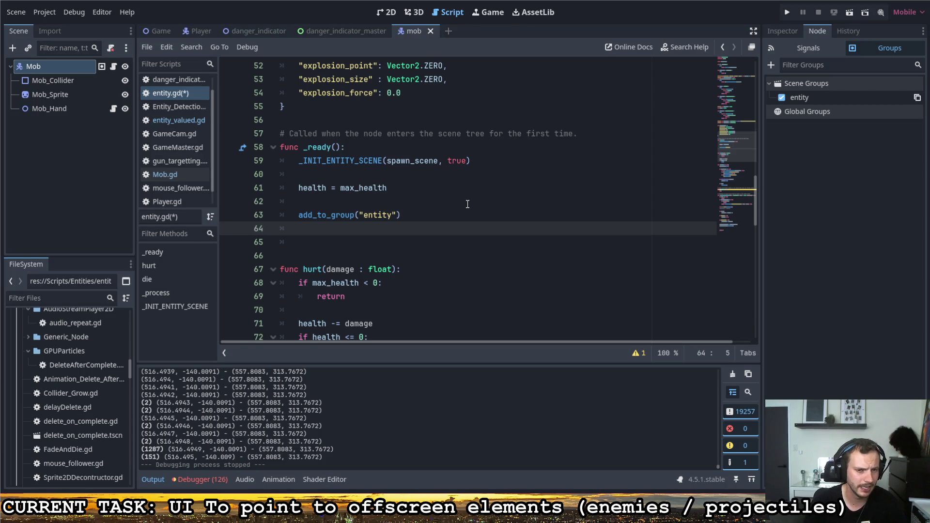
text(l)
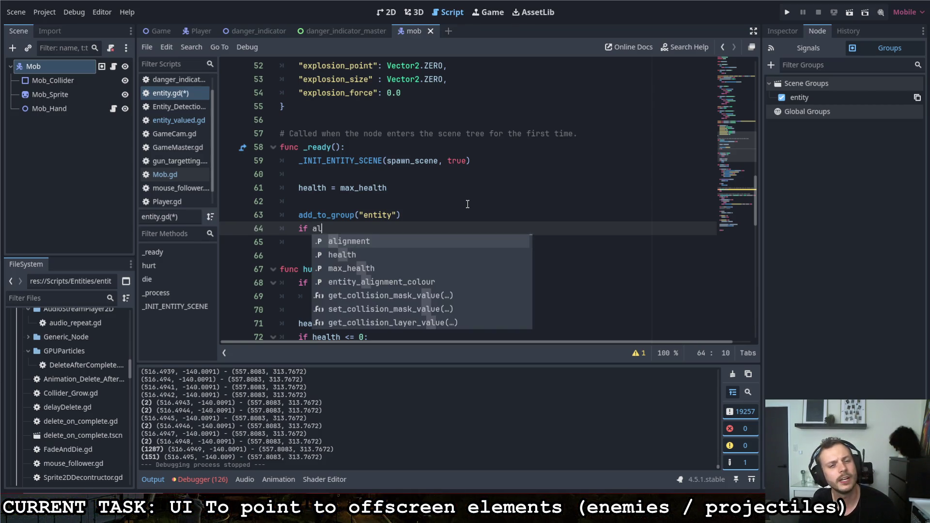
key(Return)
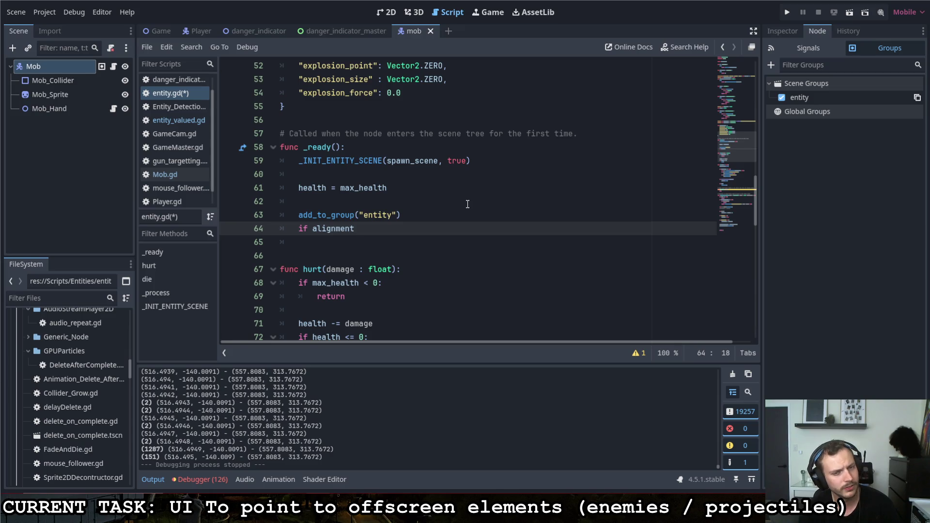
text(!=)
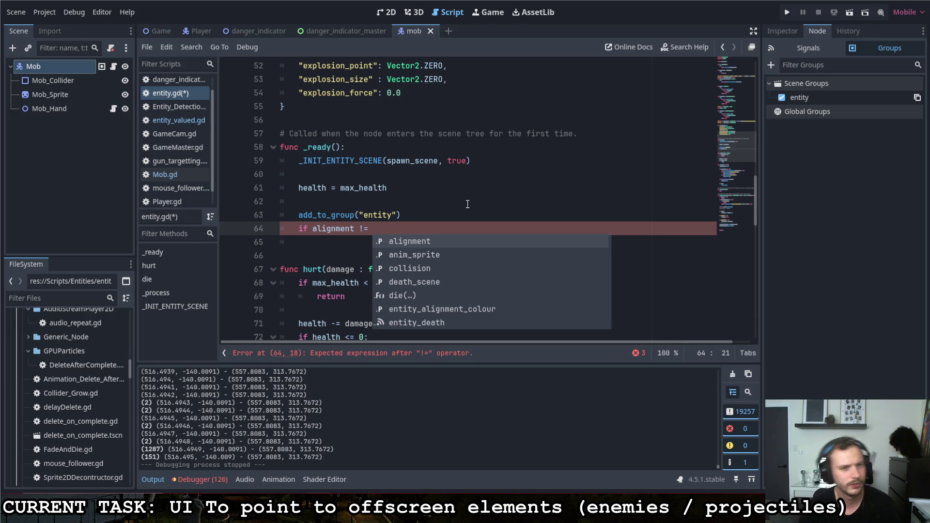
scroll(443, 165, up, 6)
scroll(443, 164, up, 10)
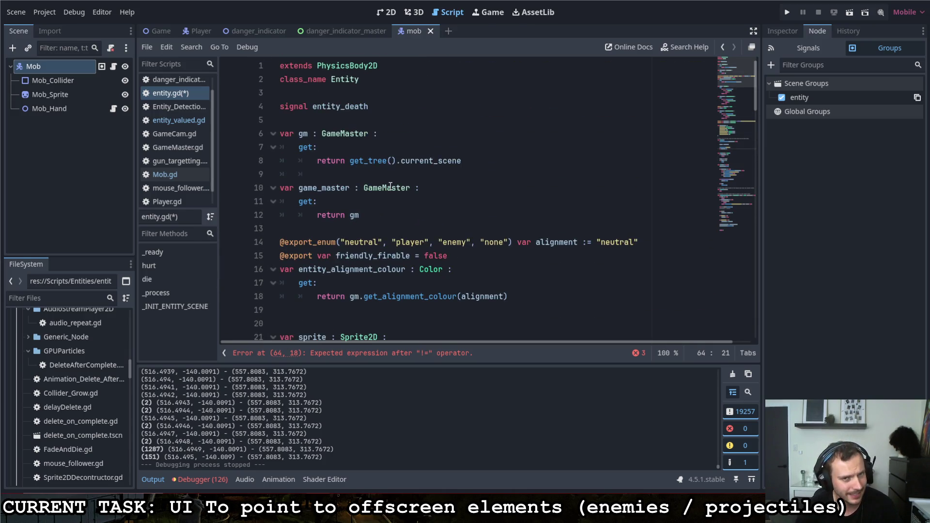
scroll(340, 175, down, 1)
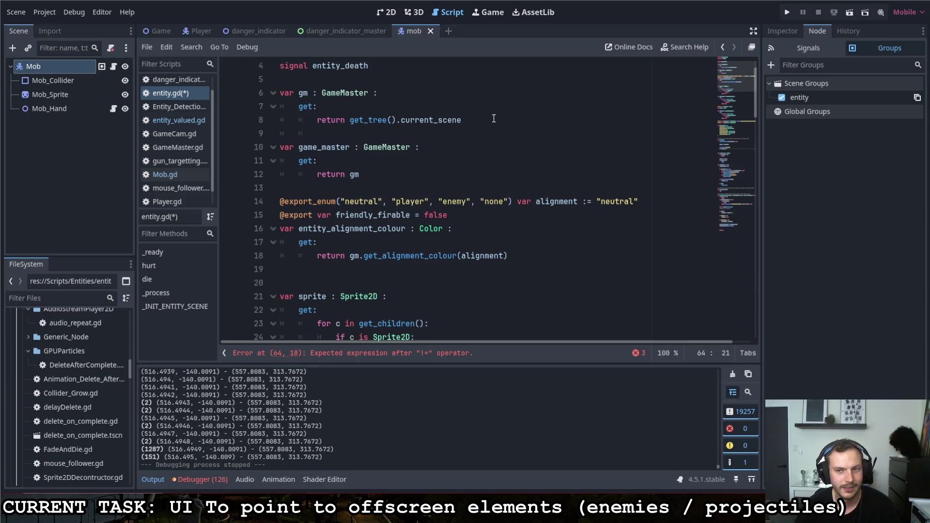
text("player)
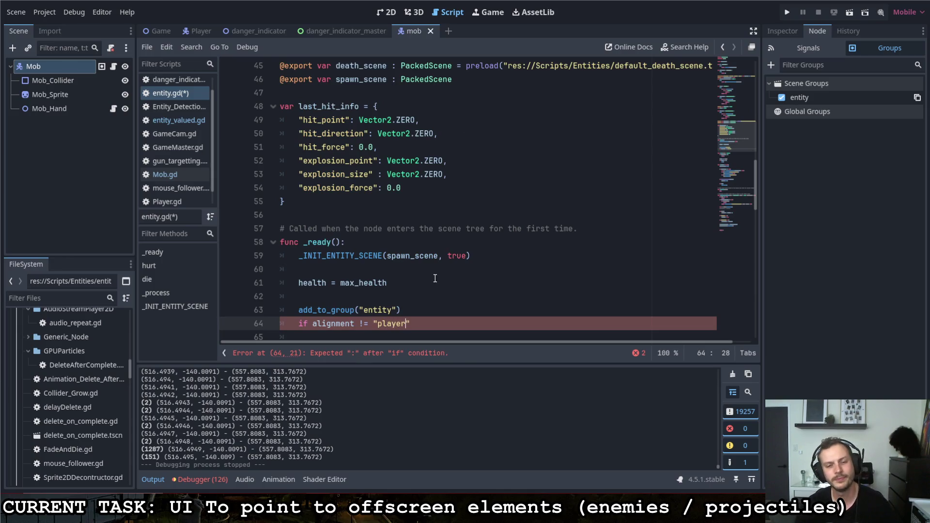
scroll(436, 279, down, 2)
Complete the if block with add_to_group("danger") and save entity.gd.
click(426, 244)
text(:)
key(Return)
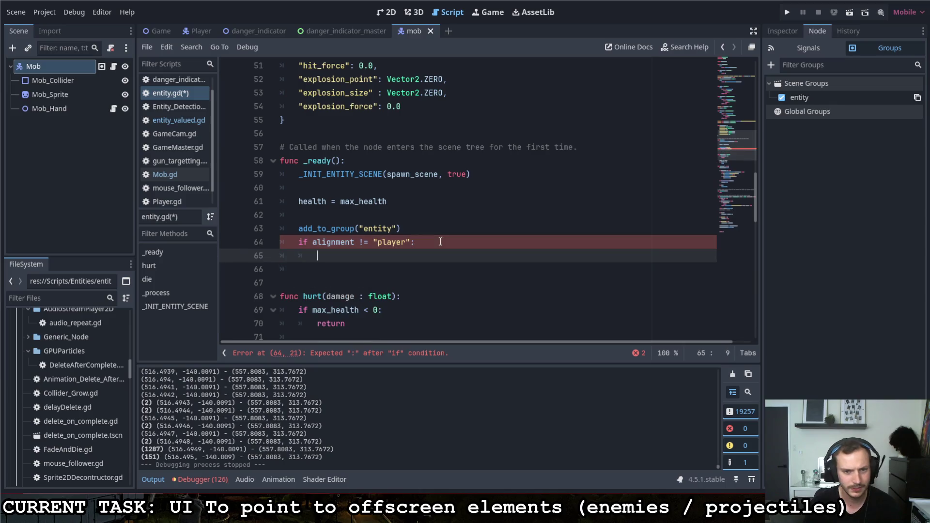
text(add_to_group)
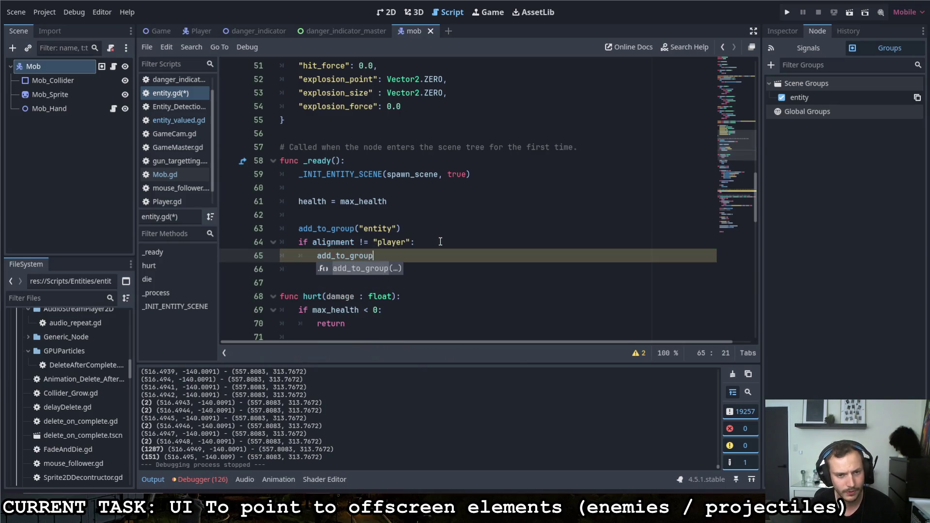
key(Escape)
text(("danger)
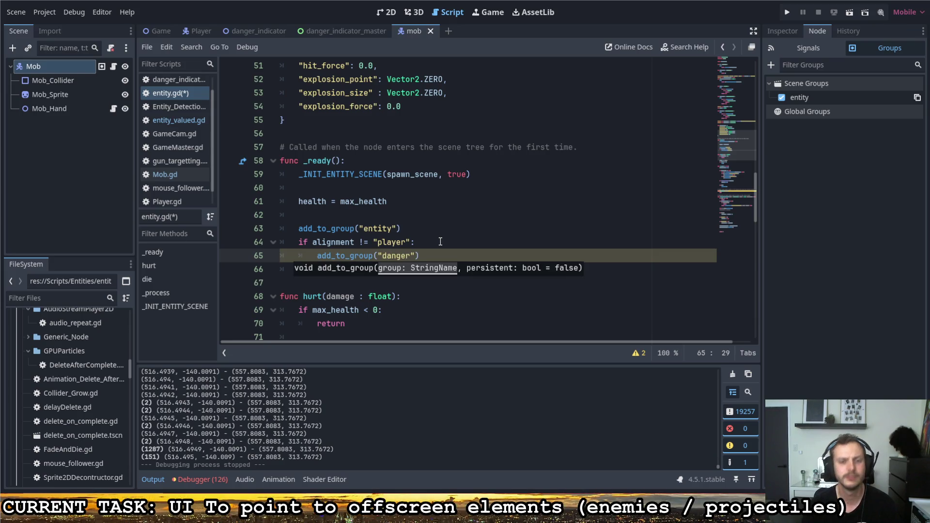
key(End)
key(ctrl+s)
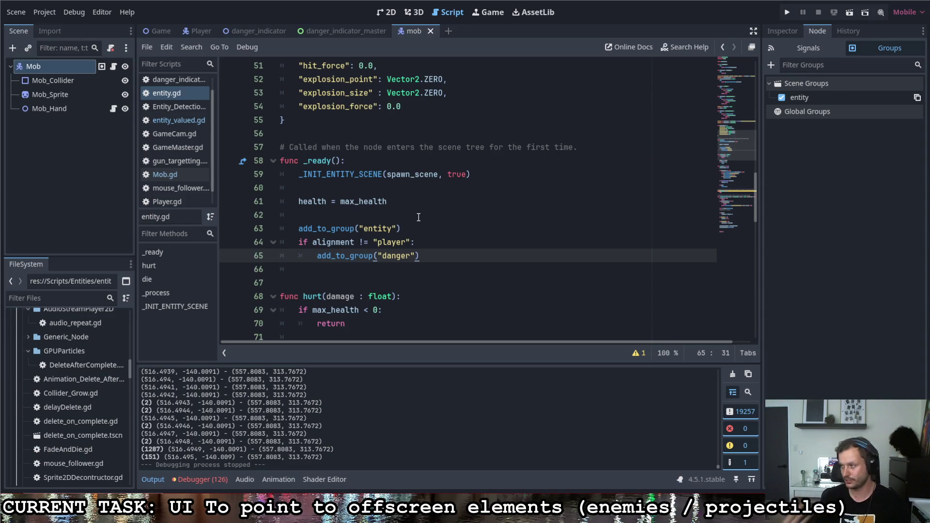
Open the Mob node's script from the Mob scene's 2D view and scroll through Mob.gd.
click(386, 12)
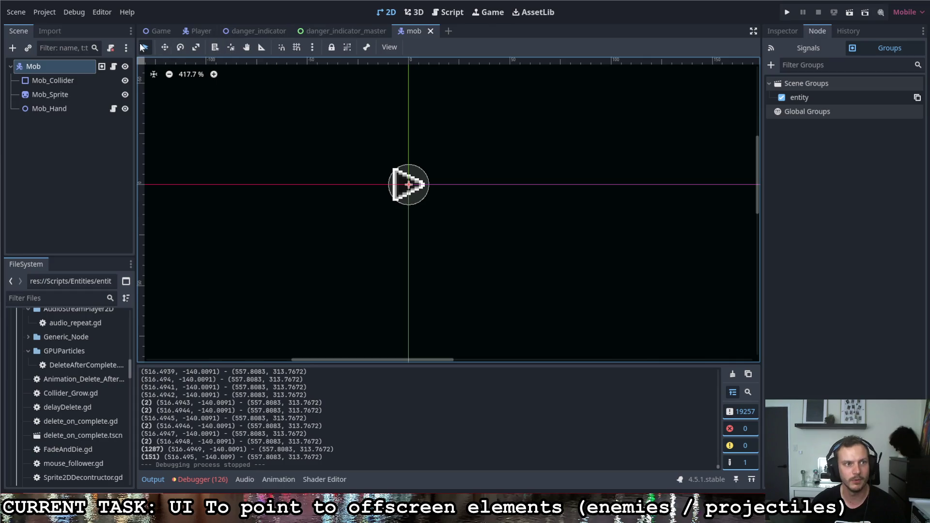
click(113, 66)
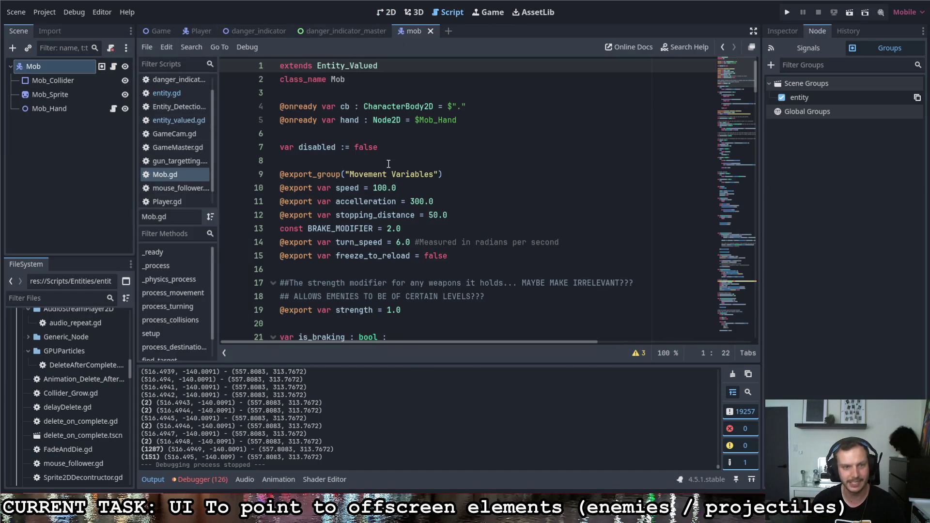
scroll(388, 164, down, 20)
scroll(356, 242, down, 20)
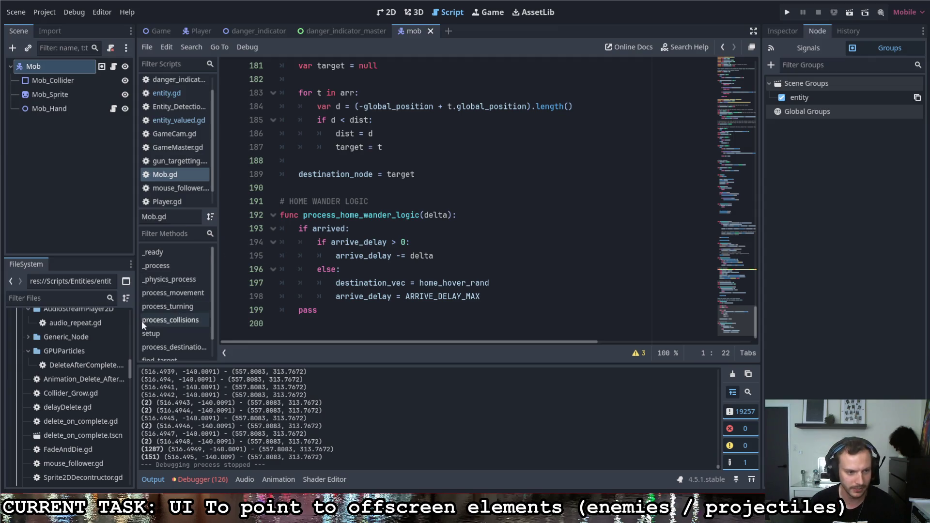
mouse_move(132, 370)
mouse_down()
mouse_move(130, 386)
mouse_move(126, 309)
mouse_up()
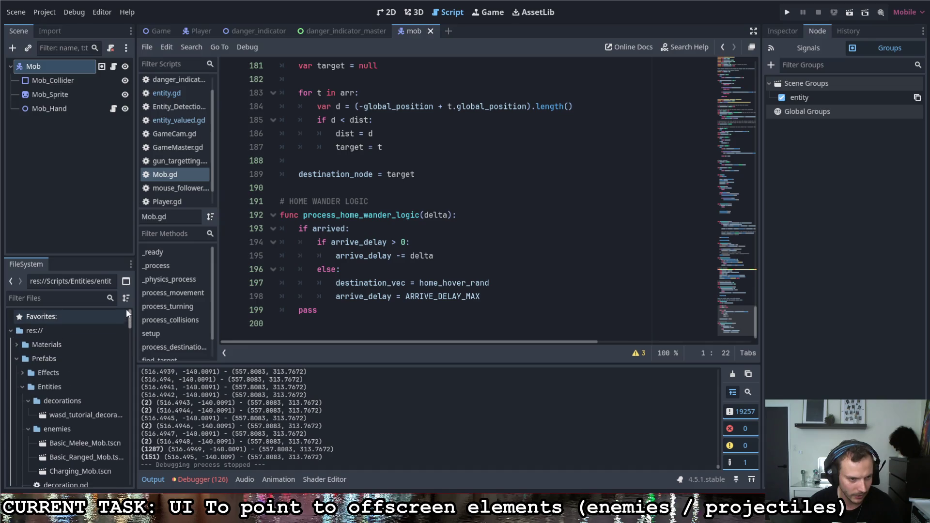
Collapse the FileSystem dock's Materials, Prefabs and Scripts folders to top level.
click(17, 345)
click(16, 344)
click(16, 359)
click(22, 373)
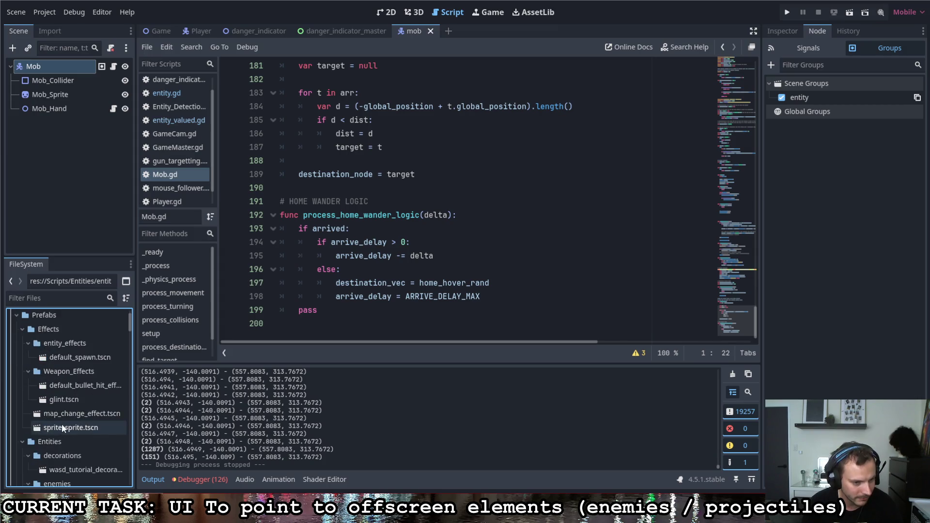
scroll(62, 424, down, 1)
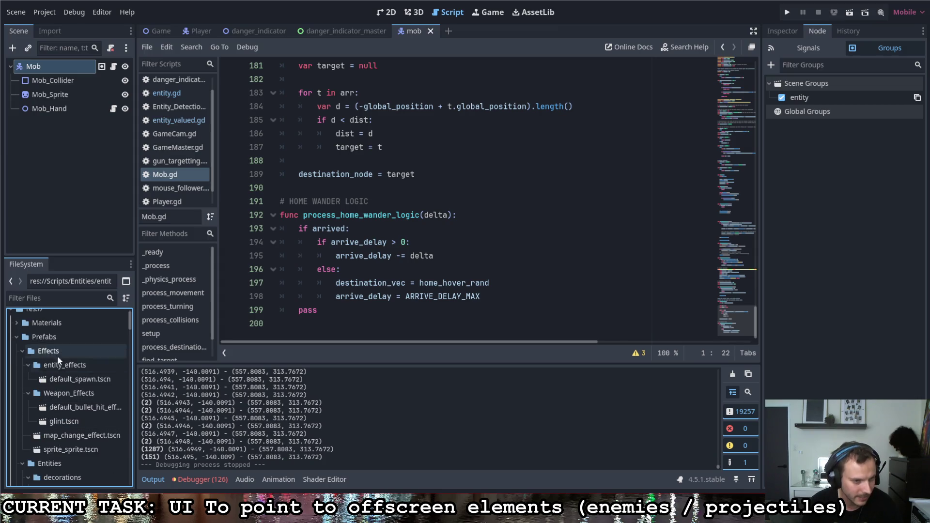
click(22, 351)
click(21, 364)
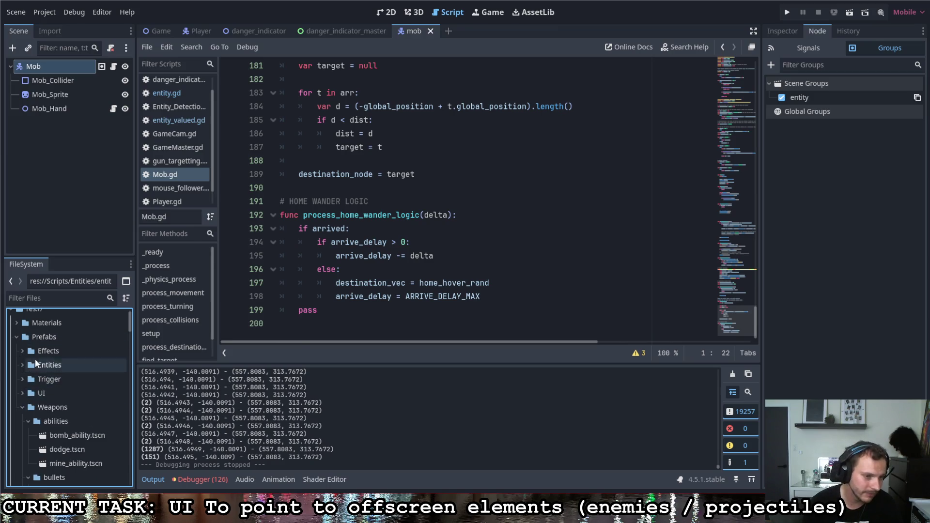
click(22, 407)
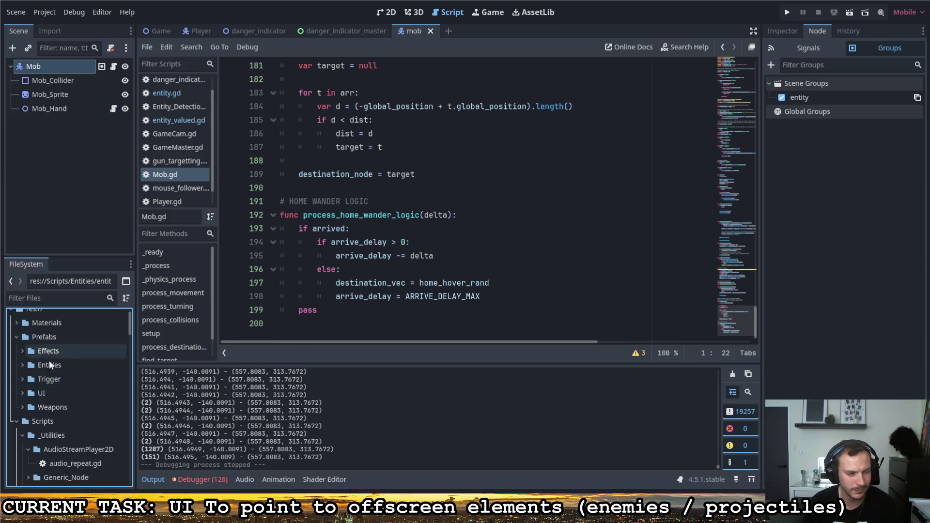
click(17, 337)
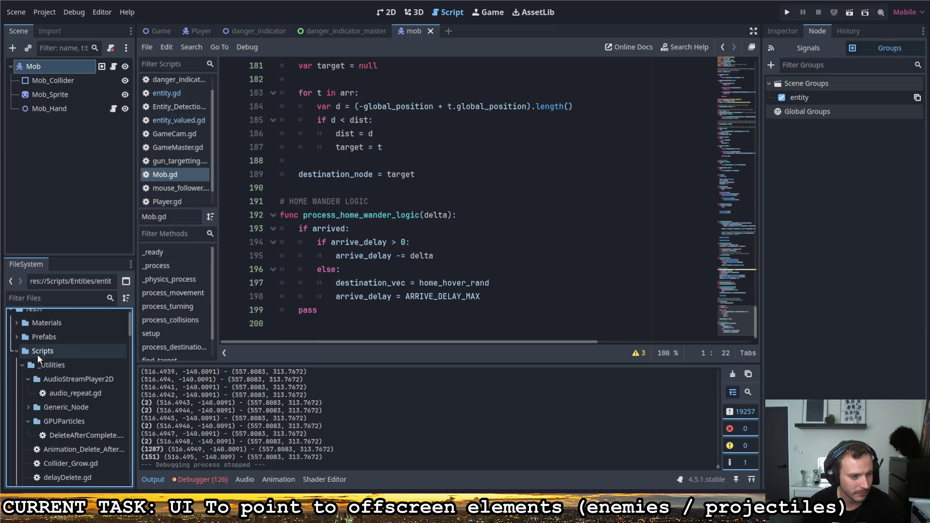
click(18, 352)
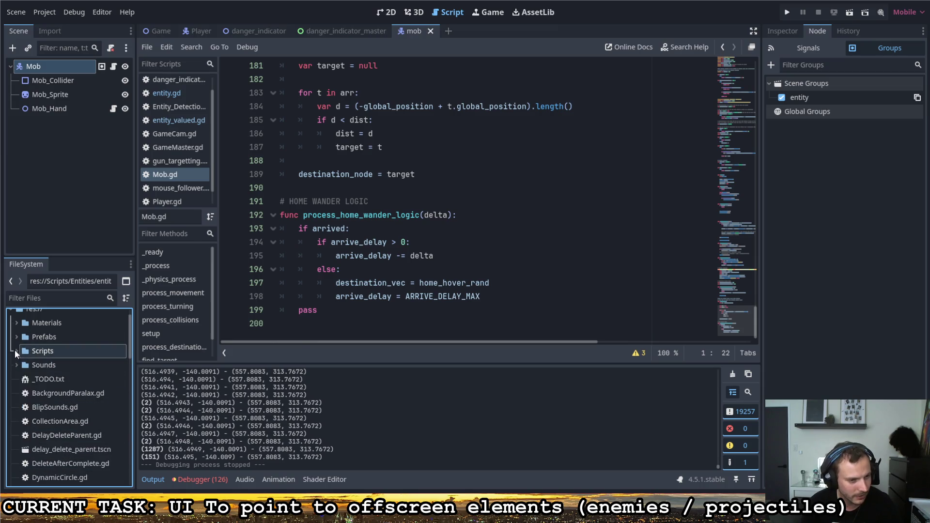
scroll(39, 381, down, 2)
scroll(46, 397, down, 8)
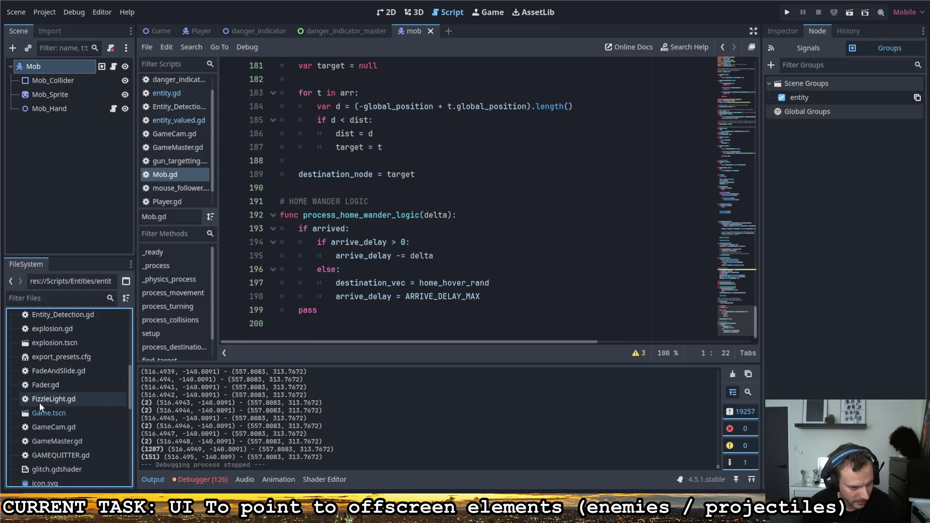
scroll(39, 403, down, 10)
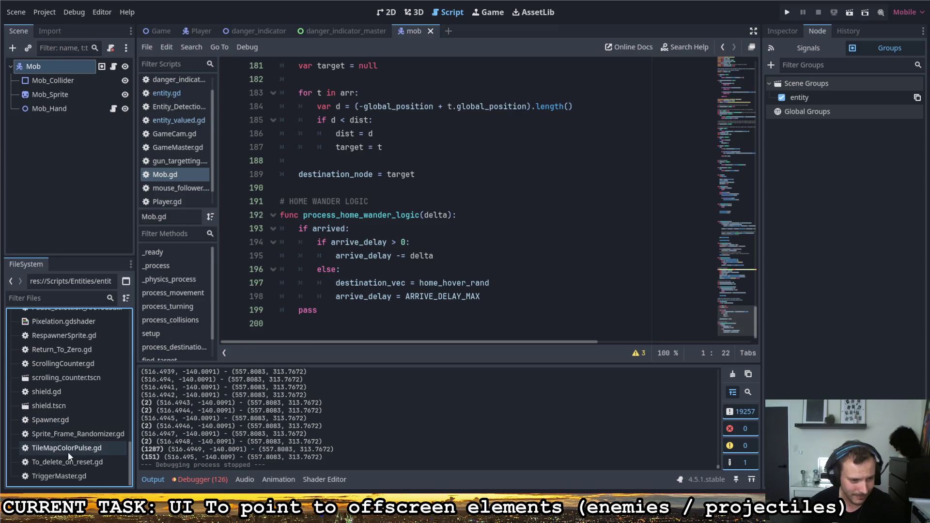
drag(130, 468, 135, 313)
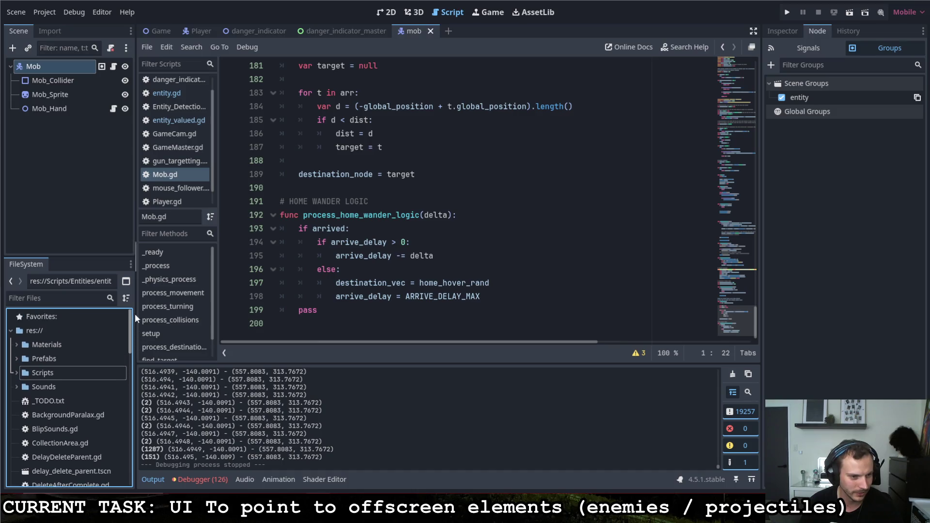
Expand the Materials folder, then return to the Mob scene's 2D view.
click(16, 345)
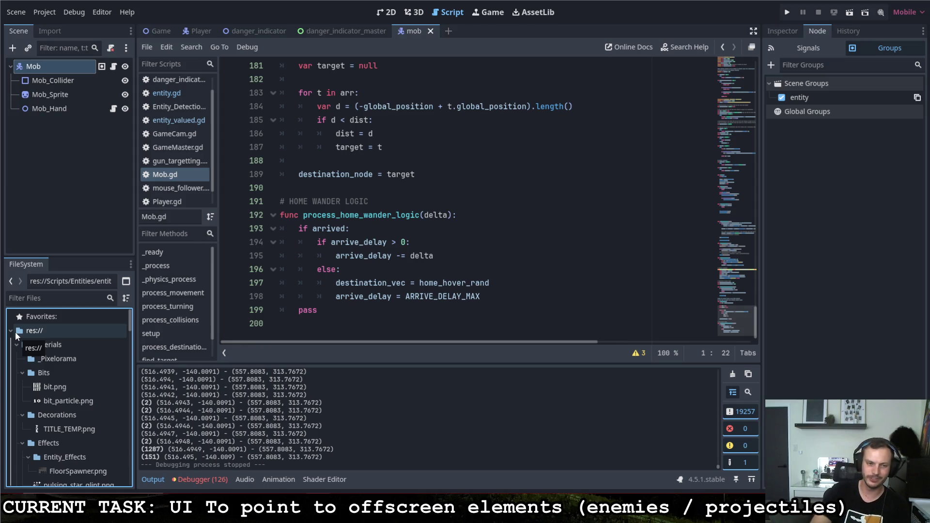
click(387, 12)
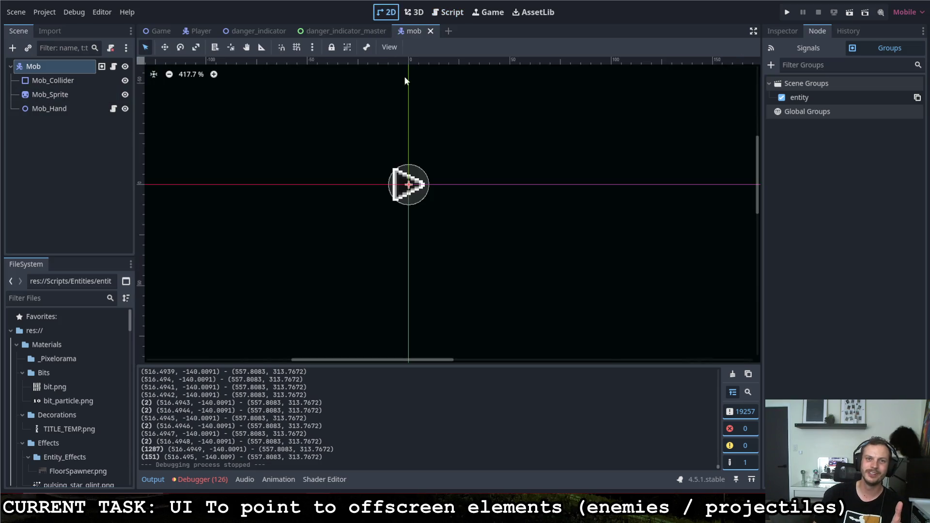
Open the Game scene and zoom around its connected rooms.
click(160, 30)
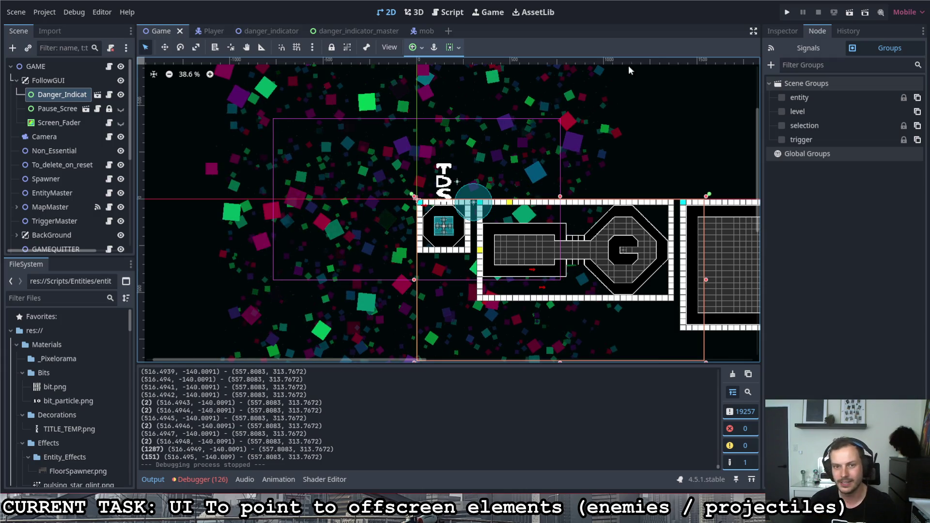
scroll(445, 197, up, 10)
scroll(485, 208, down, 7)
scroll(521, 225, up, 3)
scroll(521, 225, up, 4)
scroll(436, 200, down, 4)
scroll(472, 188, up, 3)
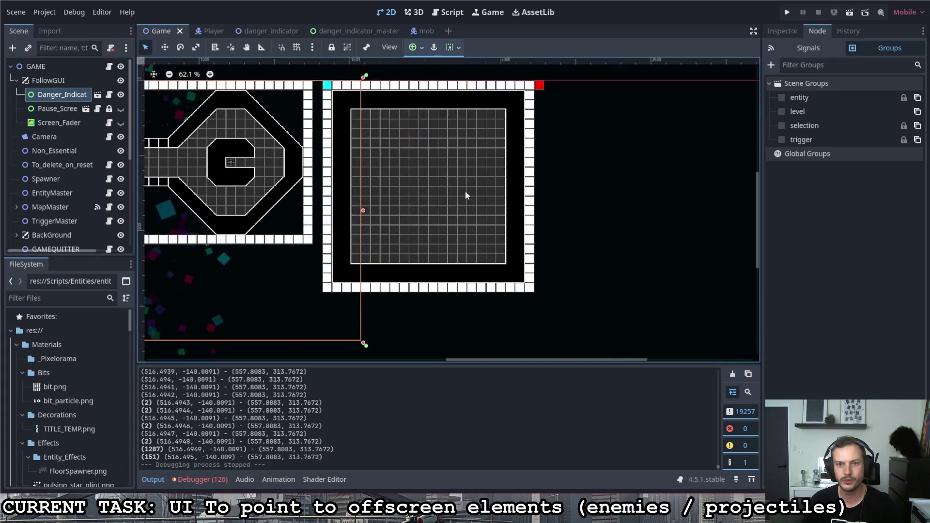
scroll(406, 198, down, 7)
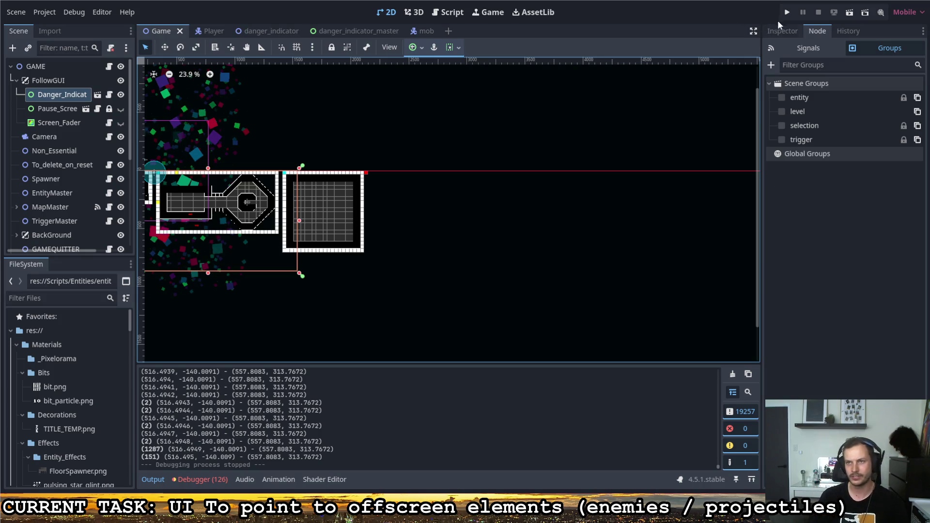
Run the game and walk the player through the arena and rooms to check danger arrows.
click(787, 12)
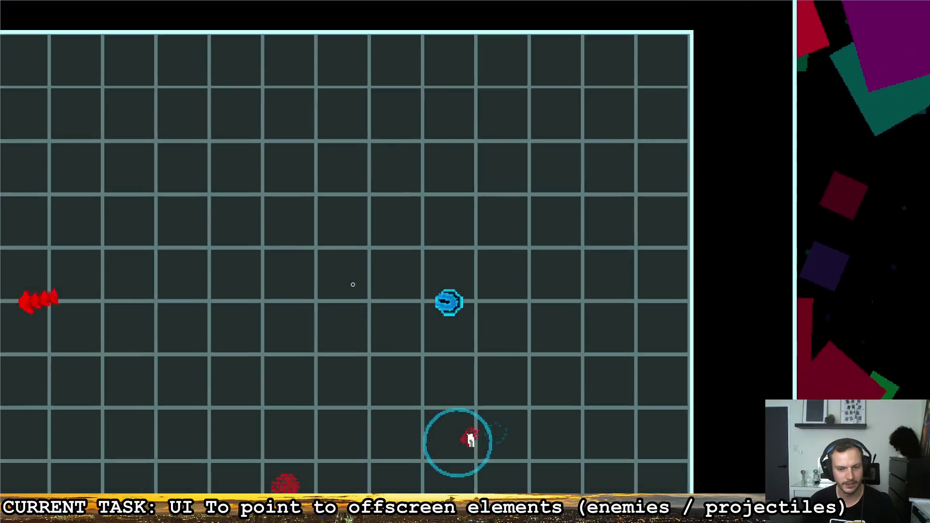
key(a)
key(d)
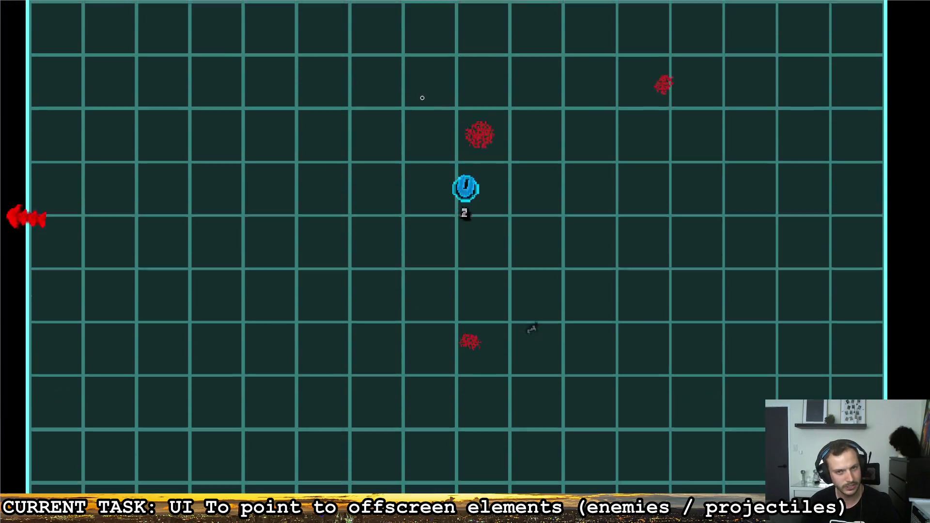
key(s)
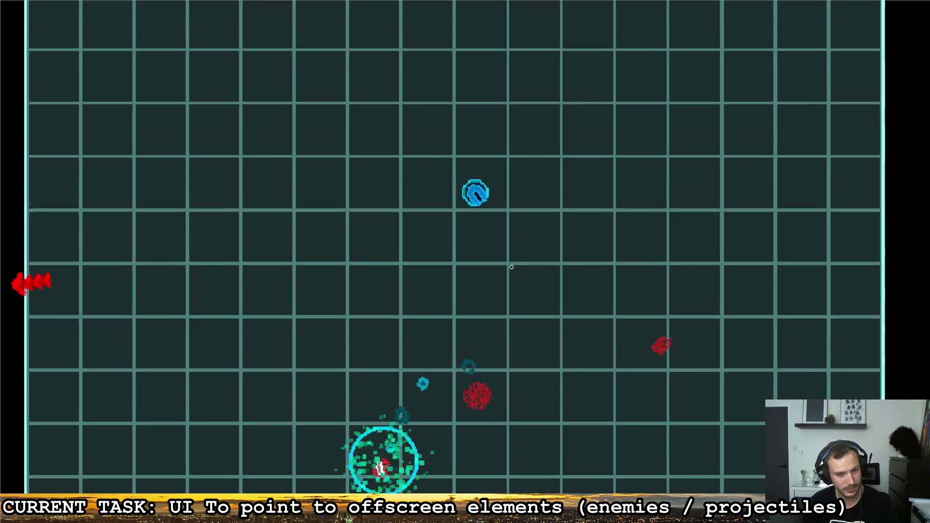
key(w)
key(a)
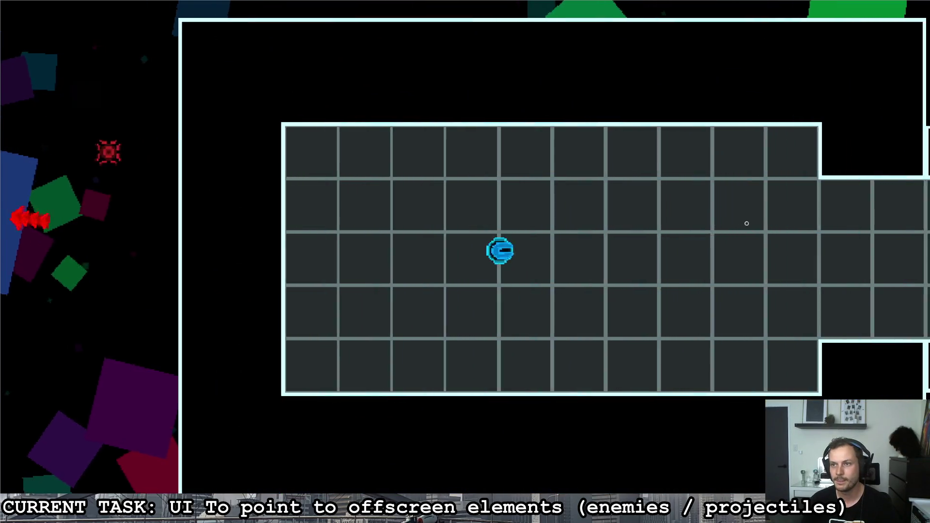
key(d)
key(d)
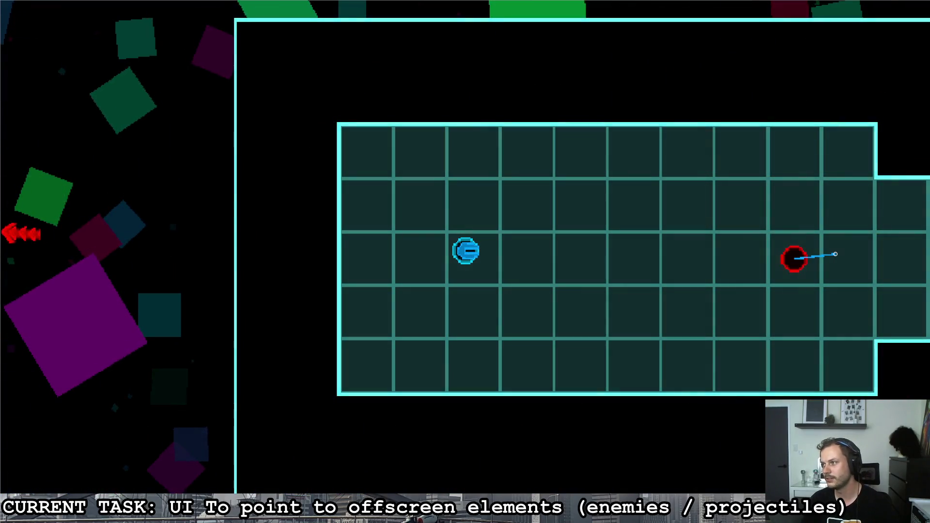
key(d)
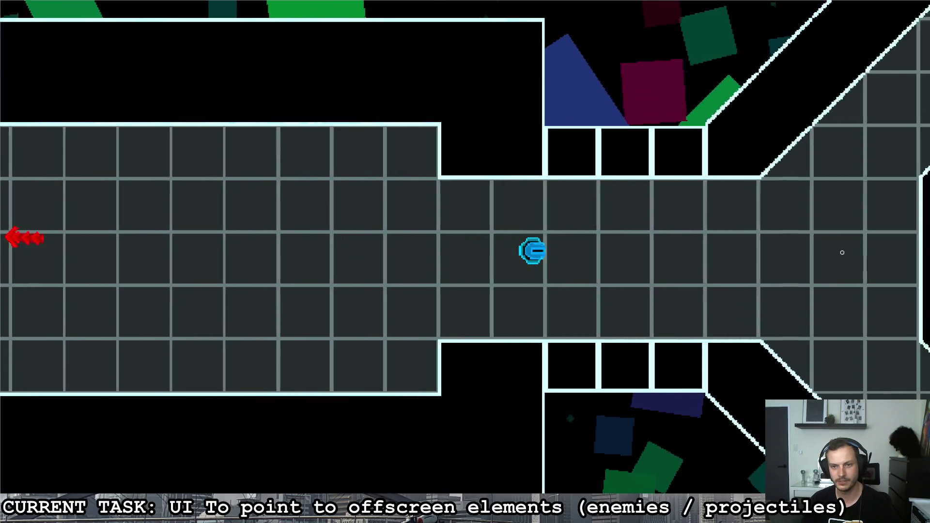
key(a)
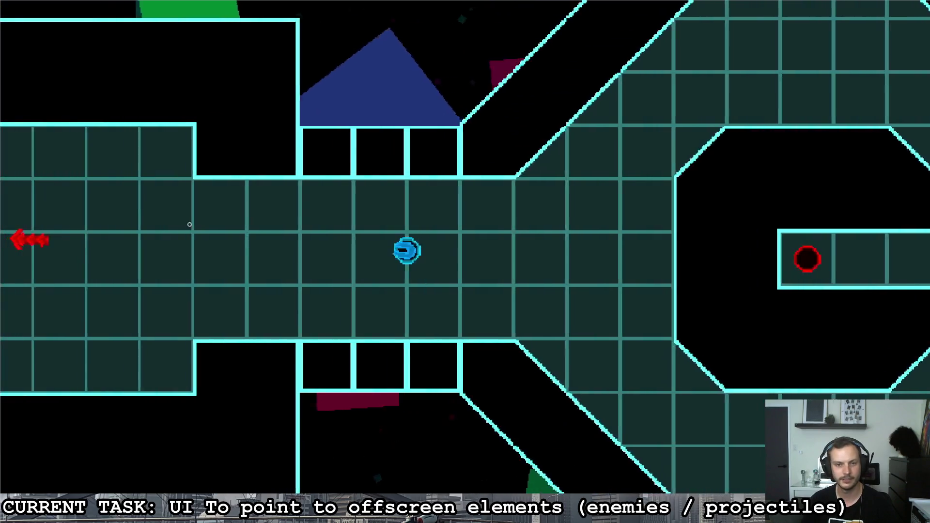
key(a)
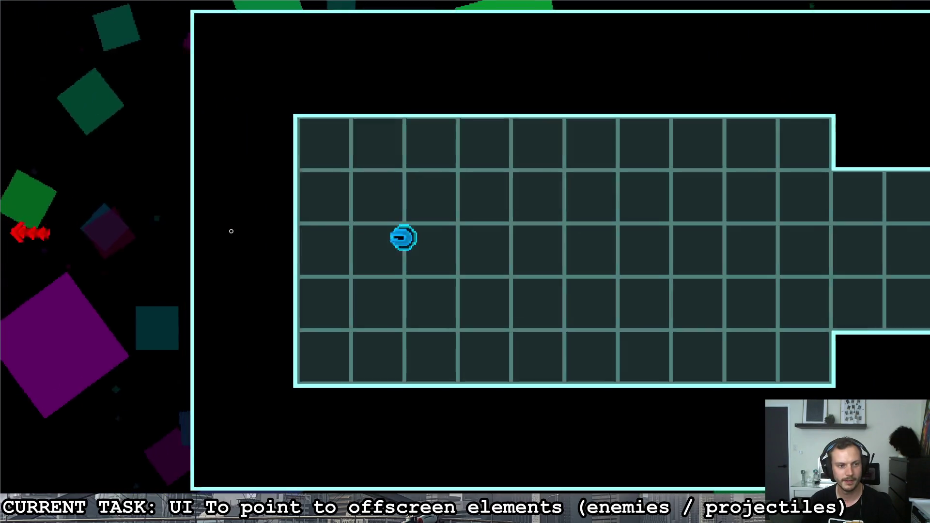
Walk onto Back, then Play in the menu room, and quit the running game.
key(a)
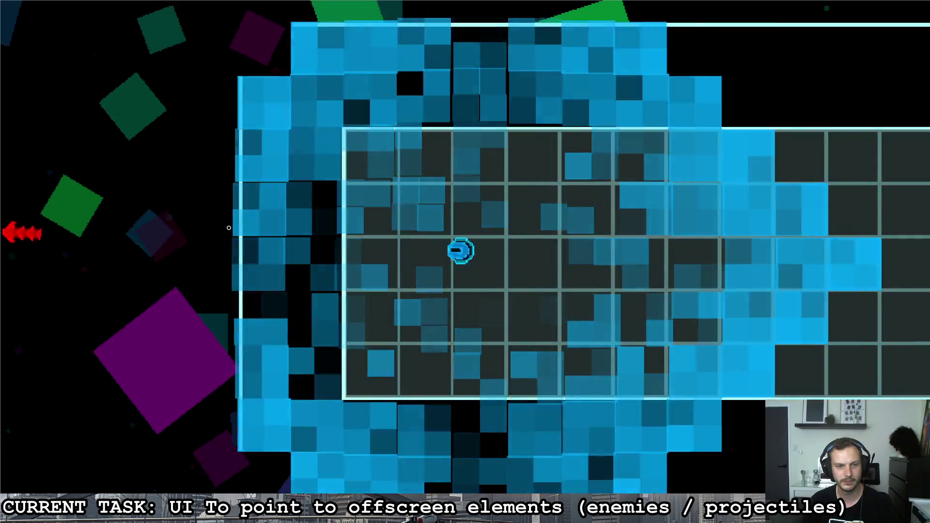
key(d)
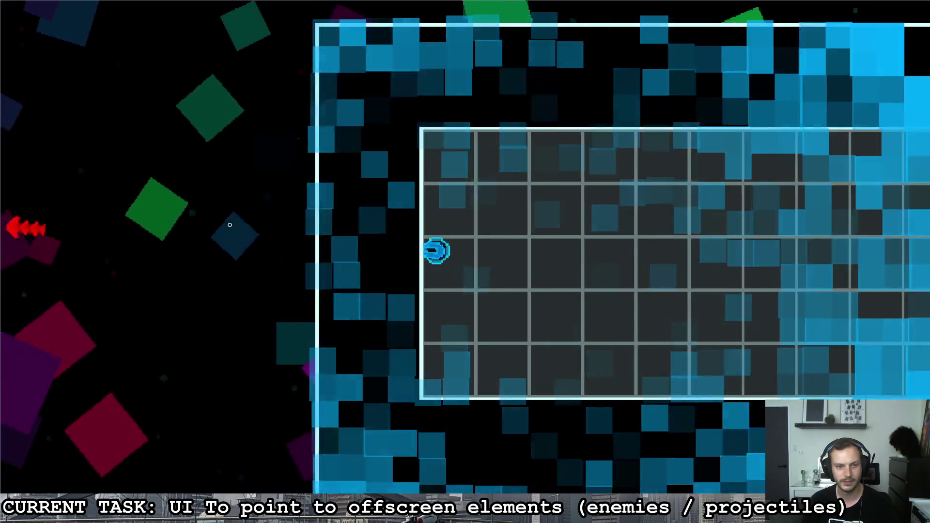
key(d)
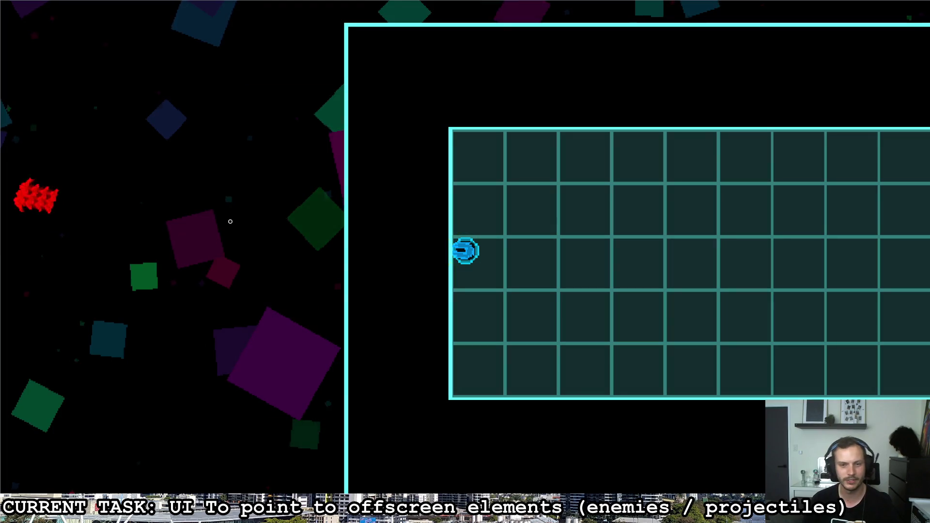
key(Right)
key(Return)
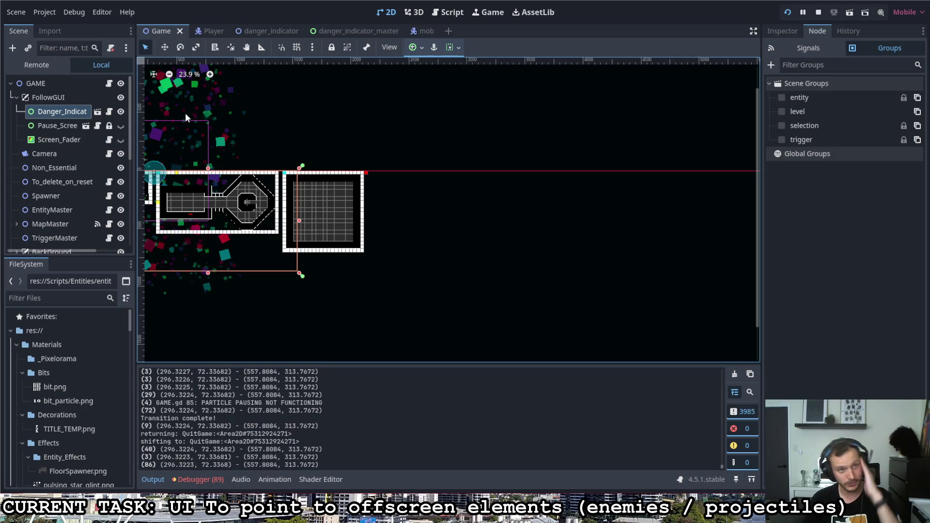
In the Player scene, select PlayerHand to show its properties in the Inspector.
click(208, 32)
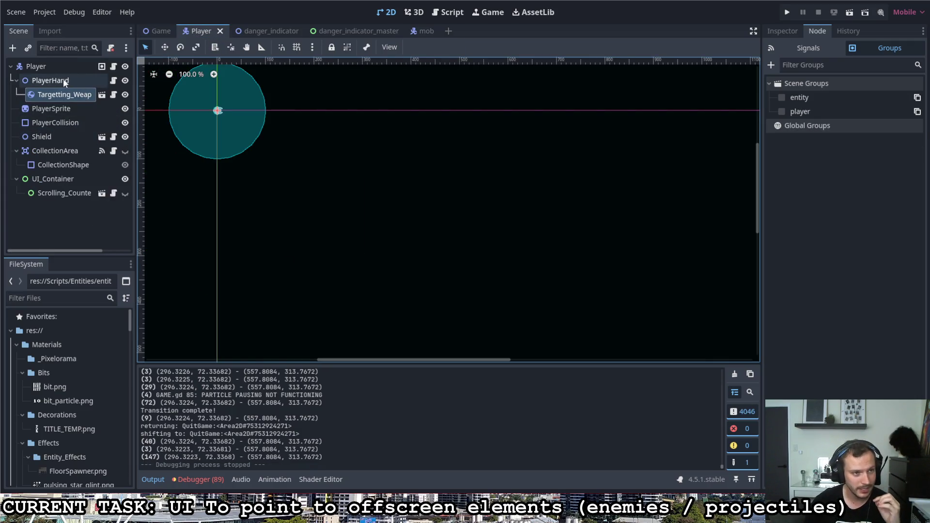
click(56, 66)
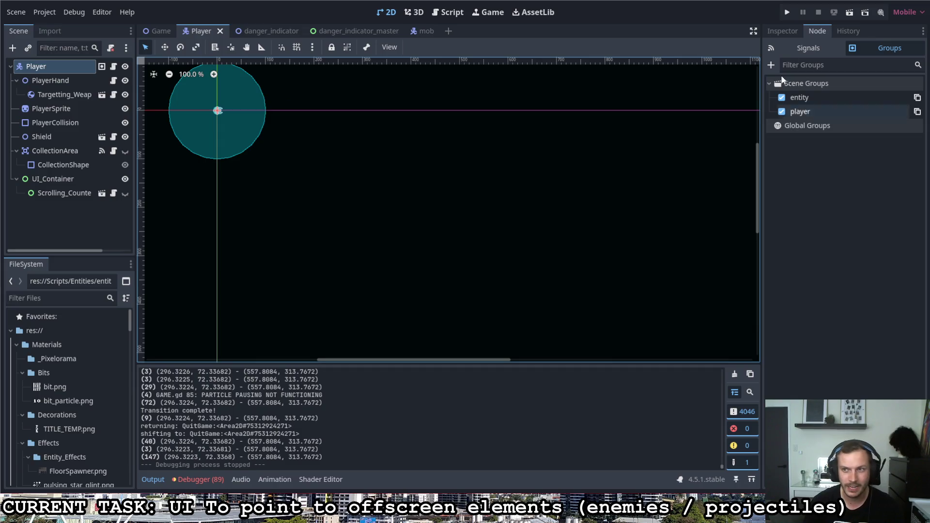
click(782, 30)
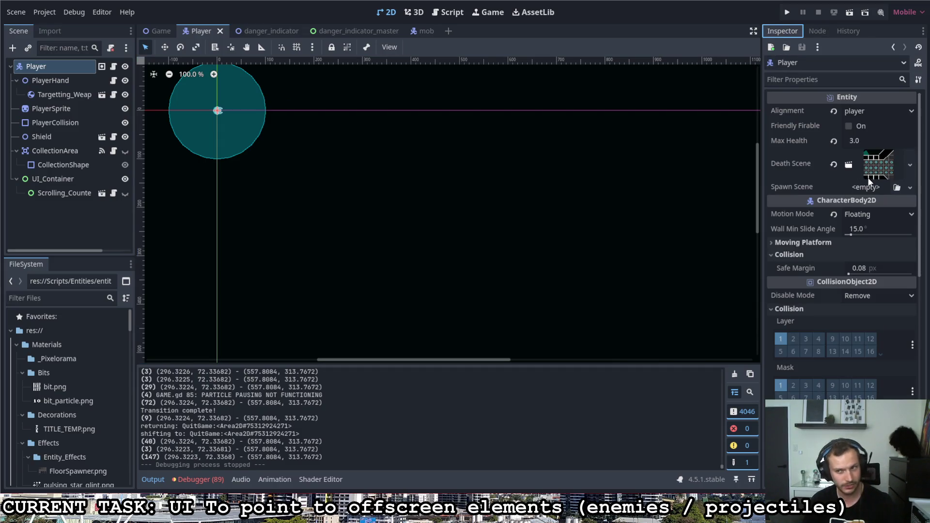
click(57, 81)
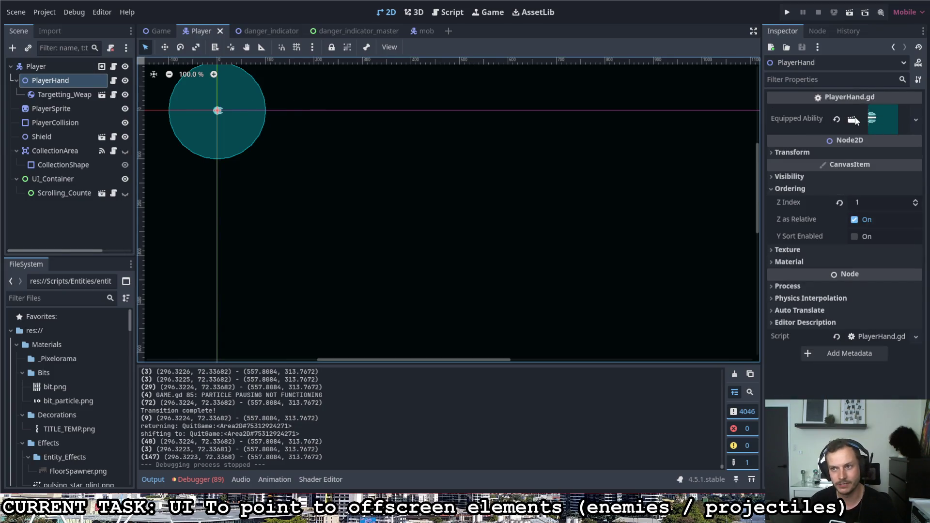
scroll(66, 401, down, 5)
scroll(53, 400, up, 5)
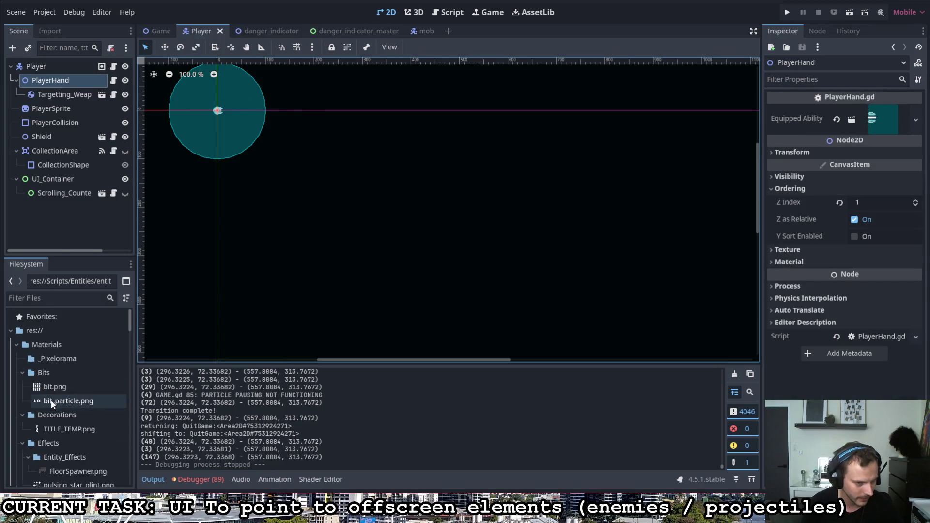
Drag bomb_ability.tscn from Prefabs > Weapons > abilities into PlayerHand's Equipped Ability slot.
click(16, 347)
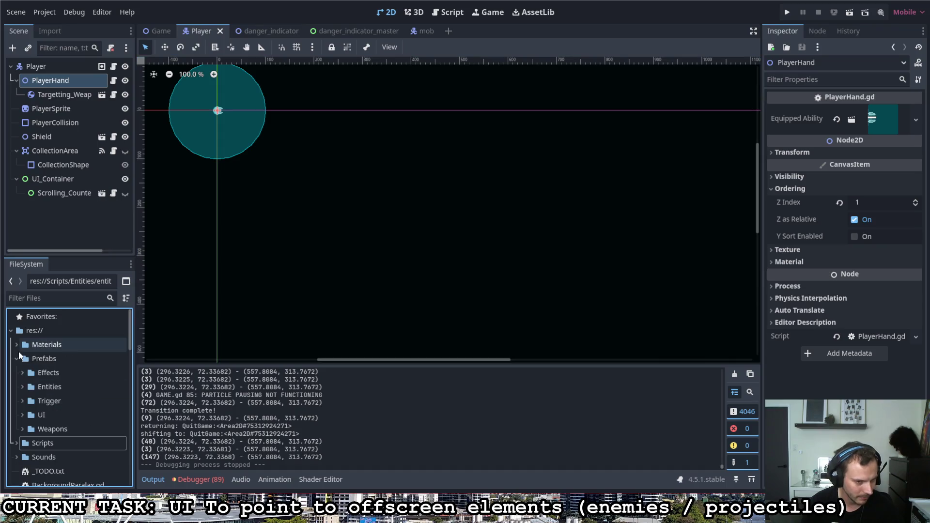
click(23, 428)
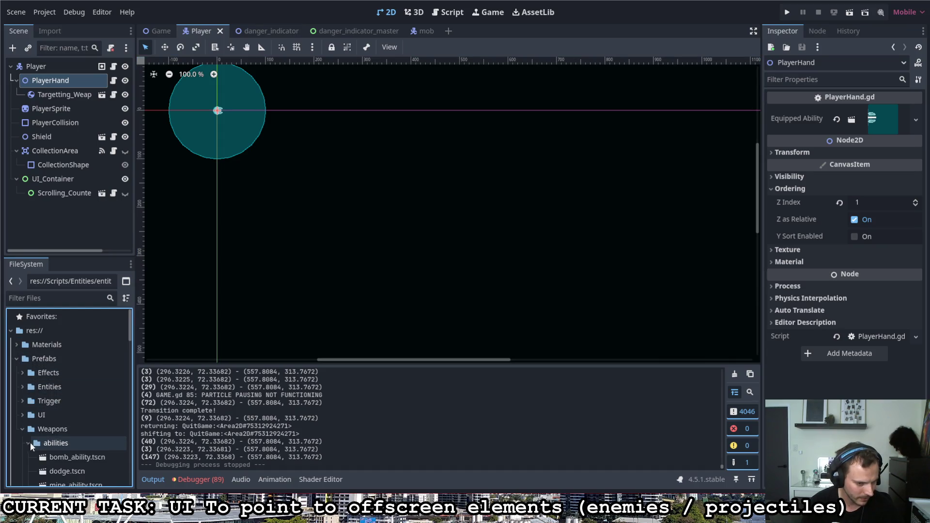
scroll(51, 439, down, 1)
scroll(51, 439, down, 2)
mouse_move(58, 391)
mouse_down()
mouse_move(767, 207)
mouse_move(888, 124)
mouse_up()
Run the project with the bomb ability and throw a bomb toward the enemies.
key(F5)
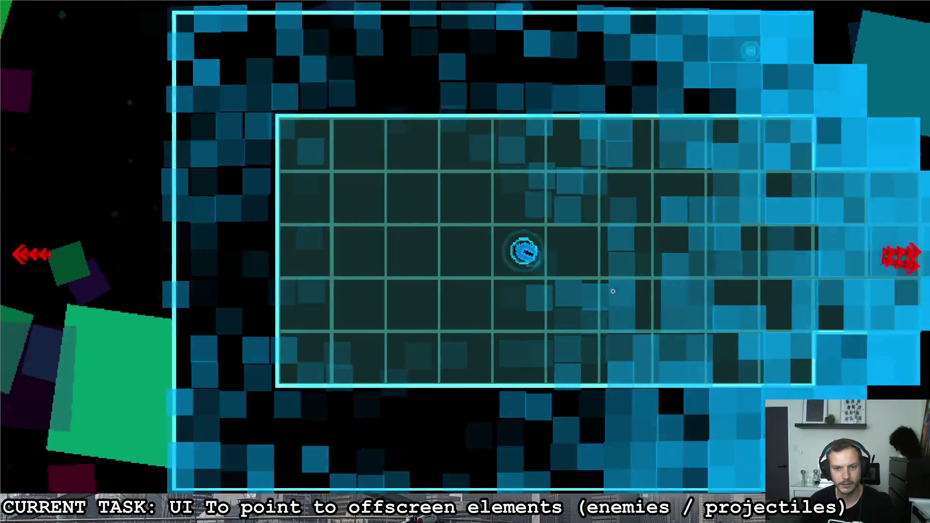
click(757, 217)
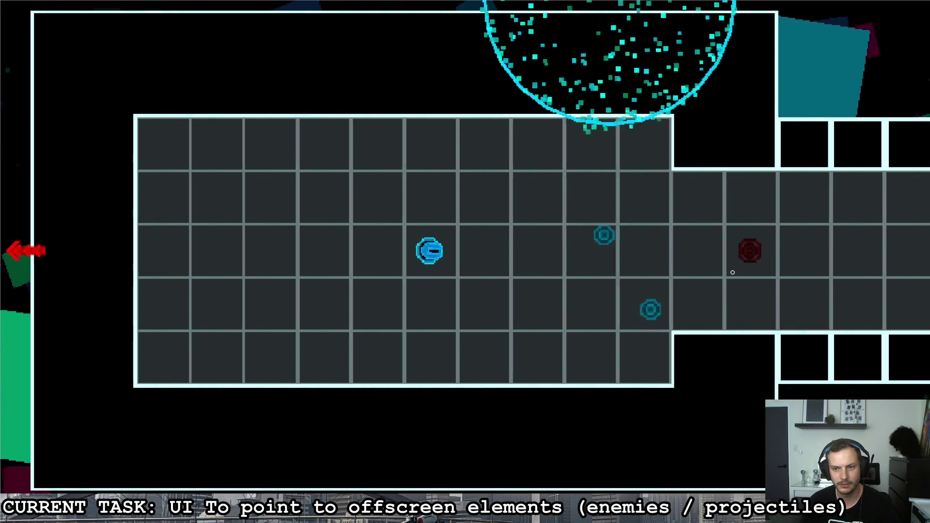
key(d)
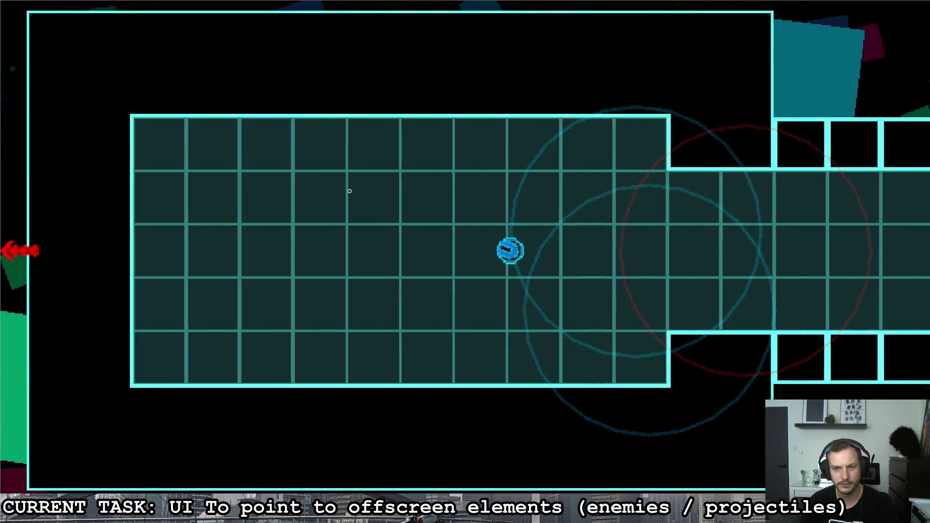
key(d)
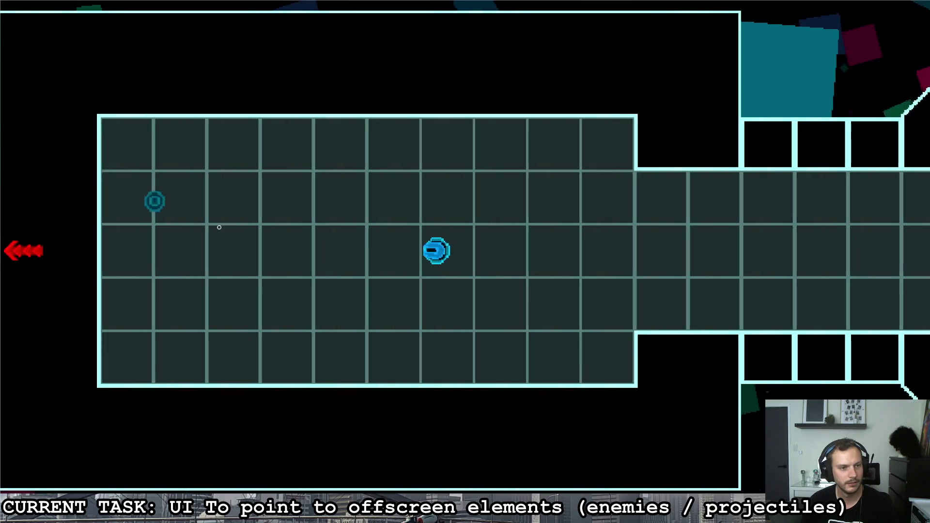
key(a)
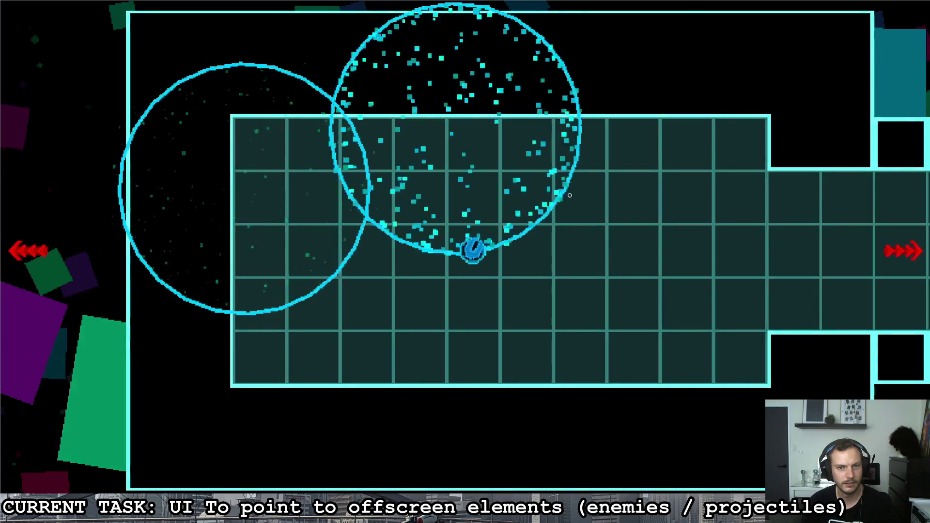
key(d)
key(d)
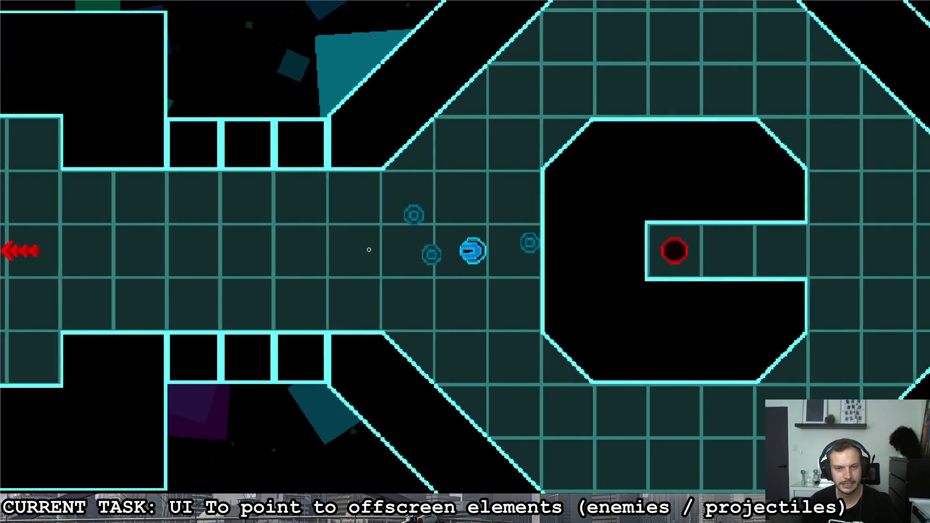
Move left and right through the rooms to check the edge arrows, then pause.
key(a)
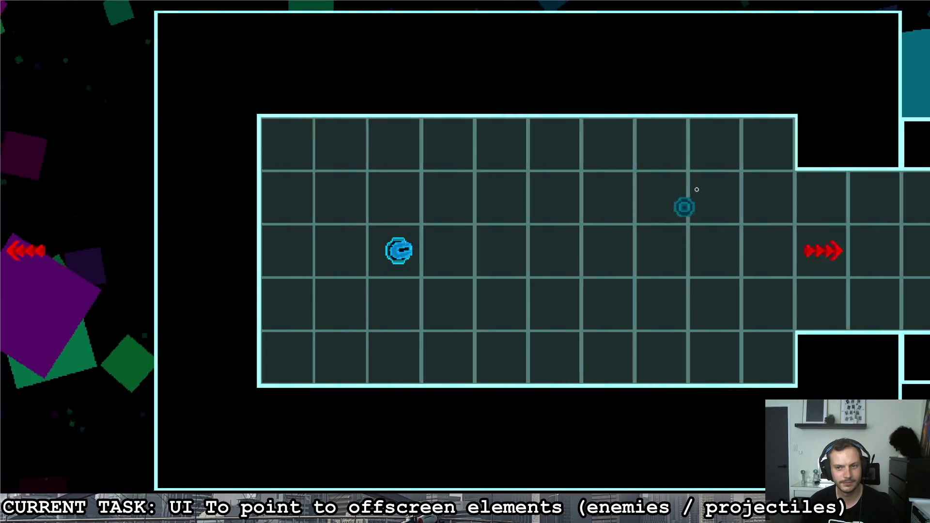
key(d)
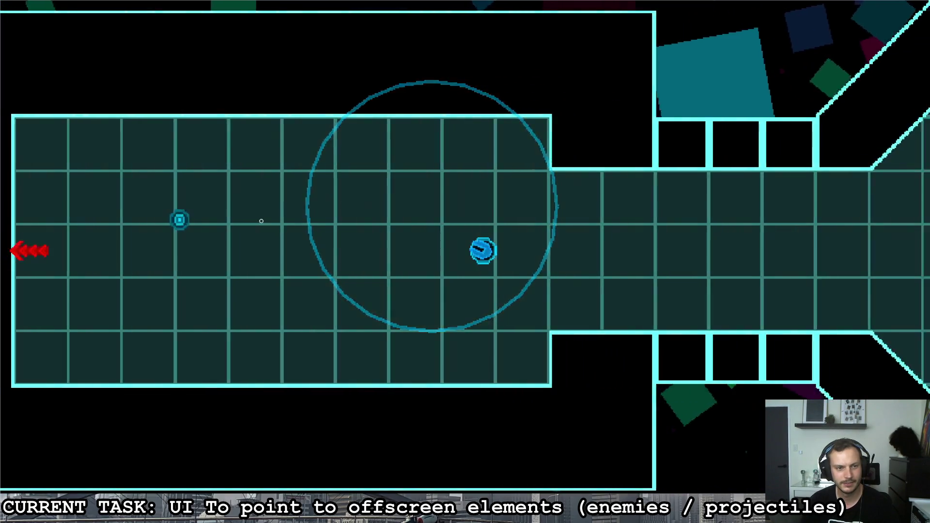
key(a)
key(d)
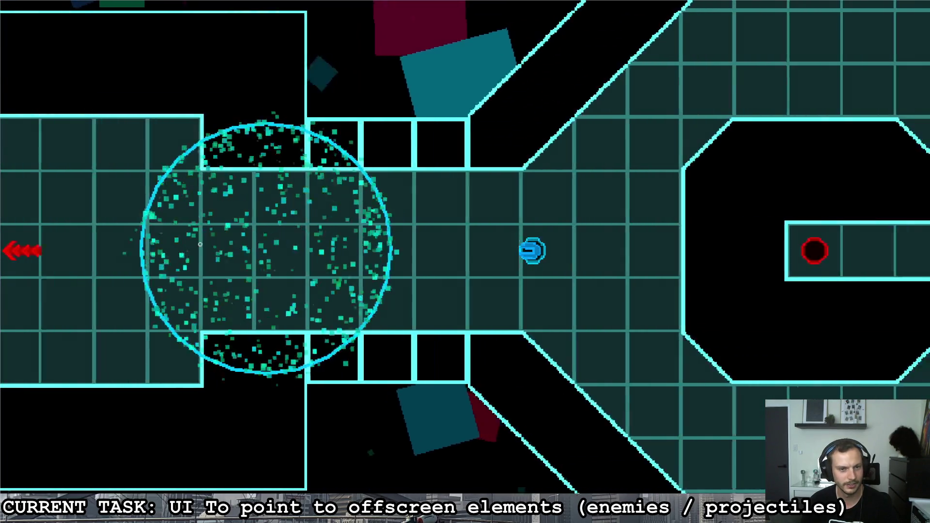
key(a)
key(a)
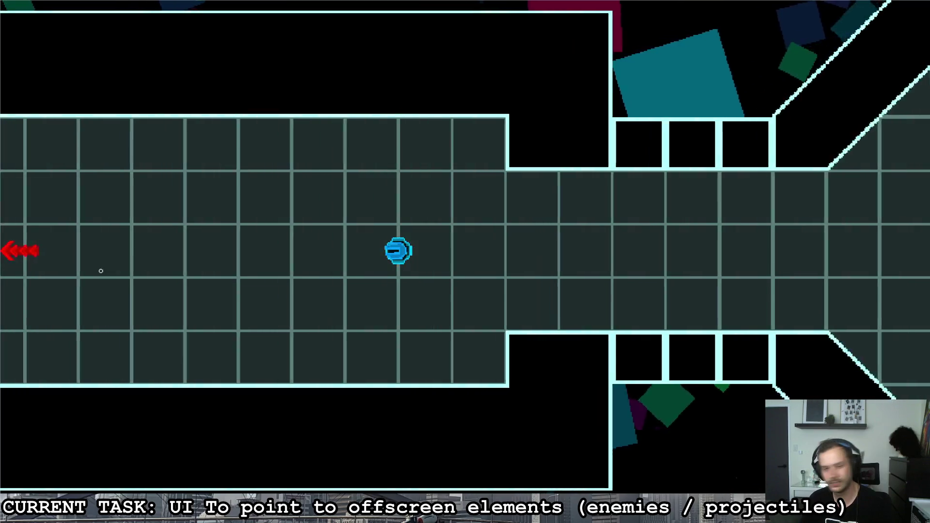
key(a)
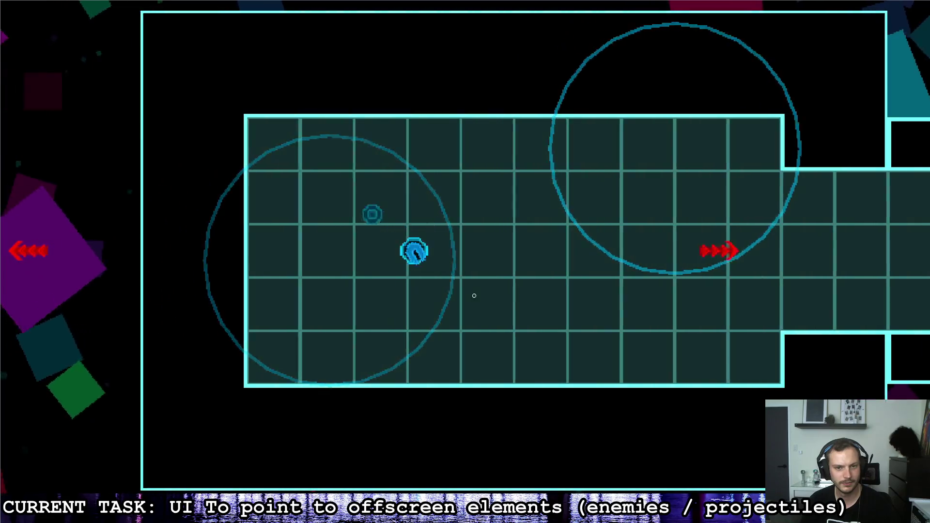
key(d)
key(d)
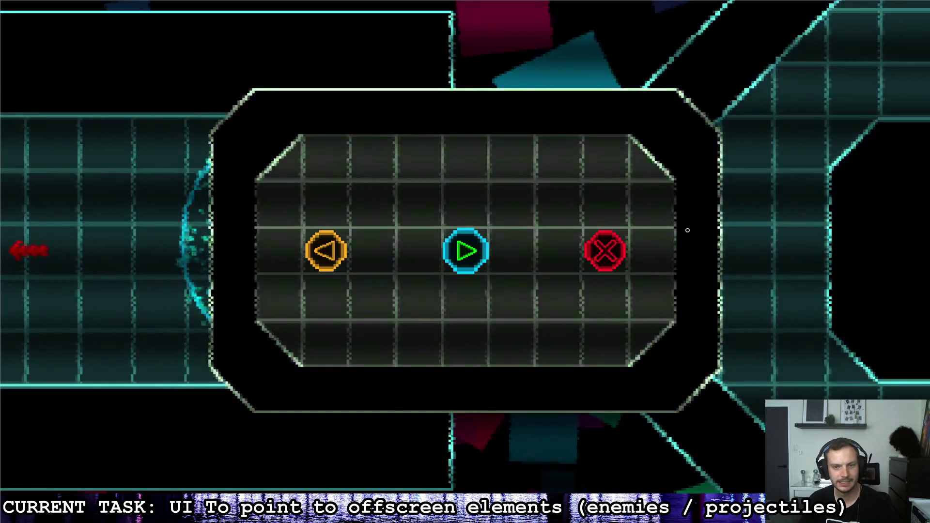
key(ctrl+F1)
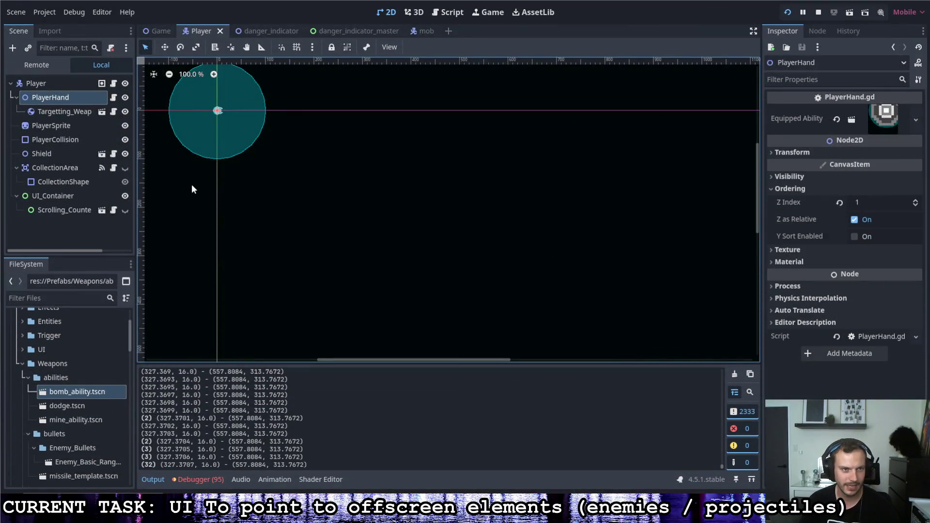
Open the bomb ability scene from PlayerHand's Equipped Ability and its Thrown_Ability script.
click(849, 119)
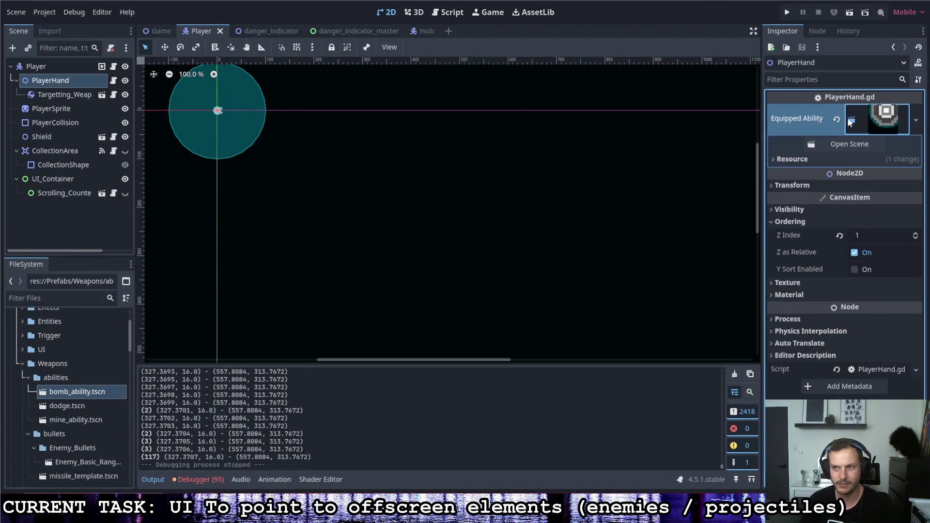
click(852, 124)
click(853, 124)
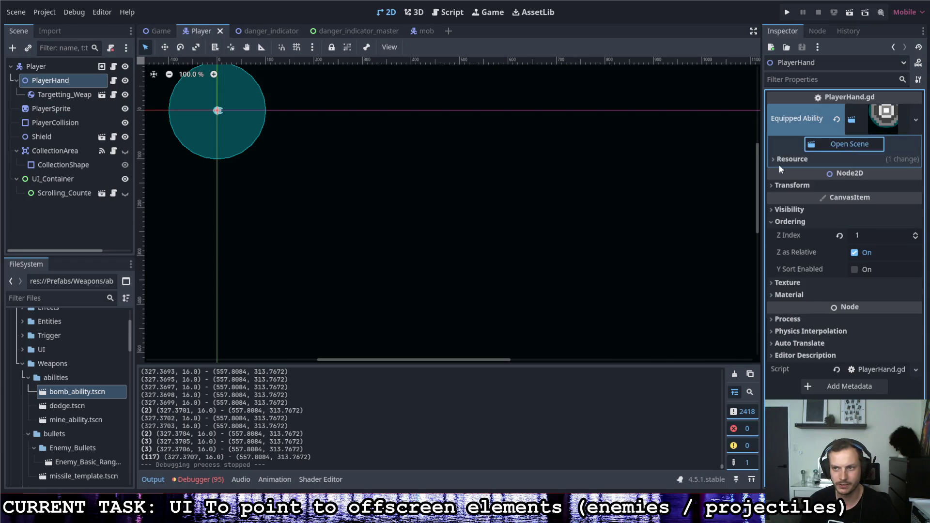
click(850, 144)
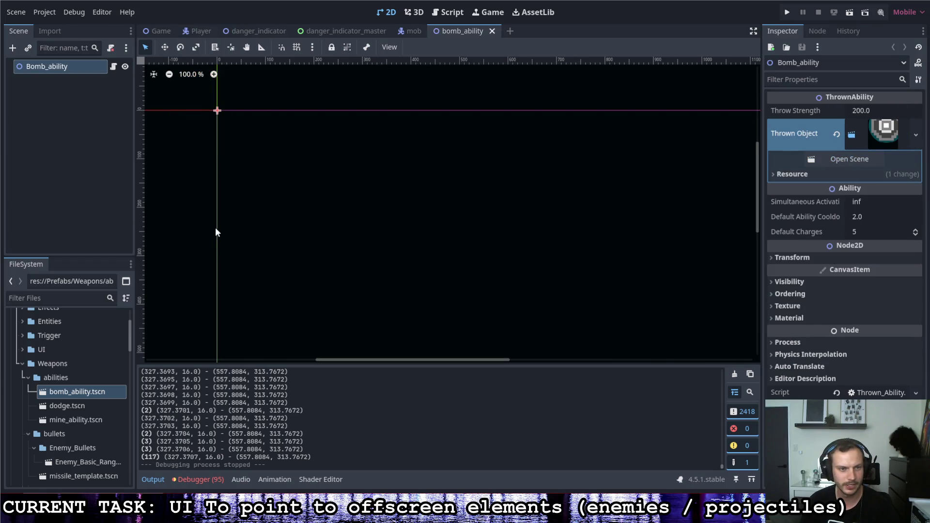
click(113, 67)
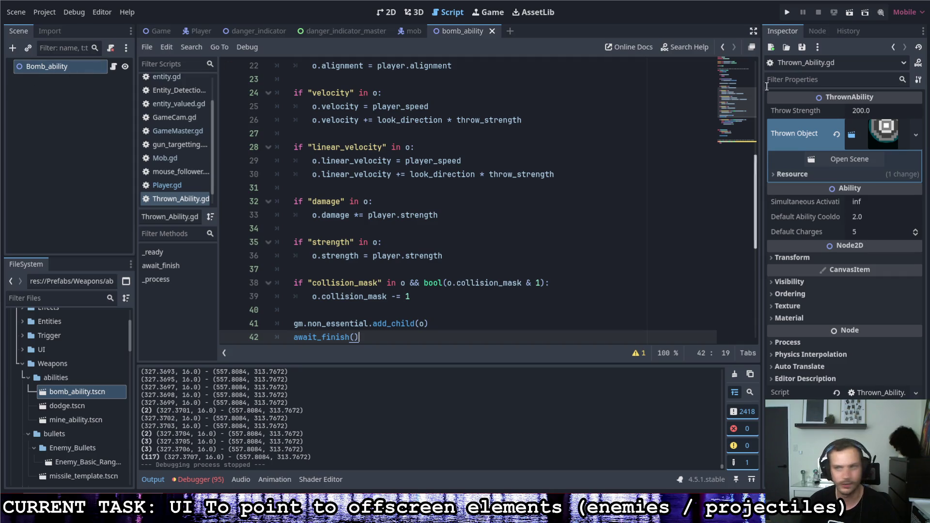
Set the bomb scene's Fuse Time to 3.0 and launch the game.
click(845, 160)
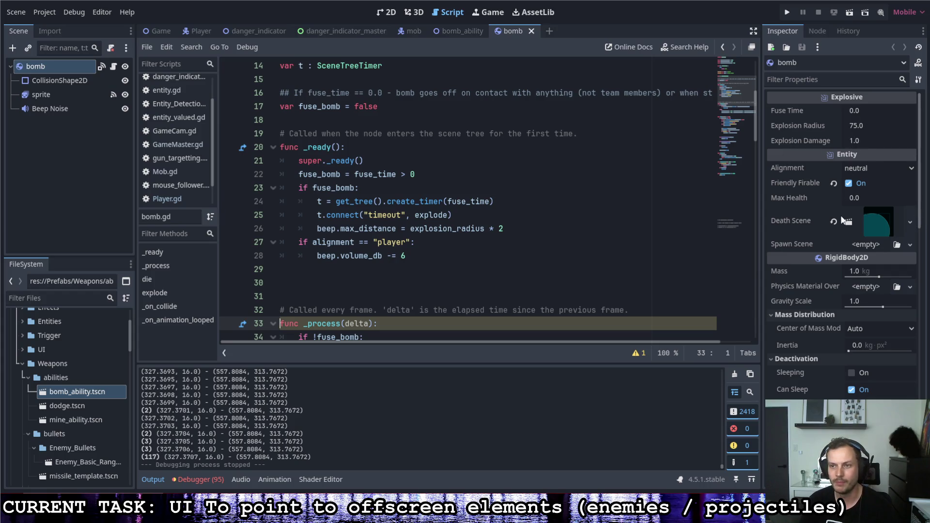
click(866, 111)
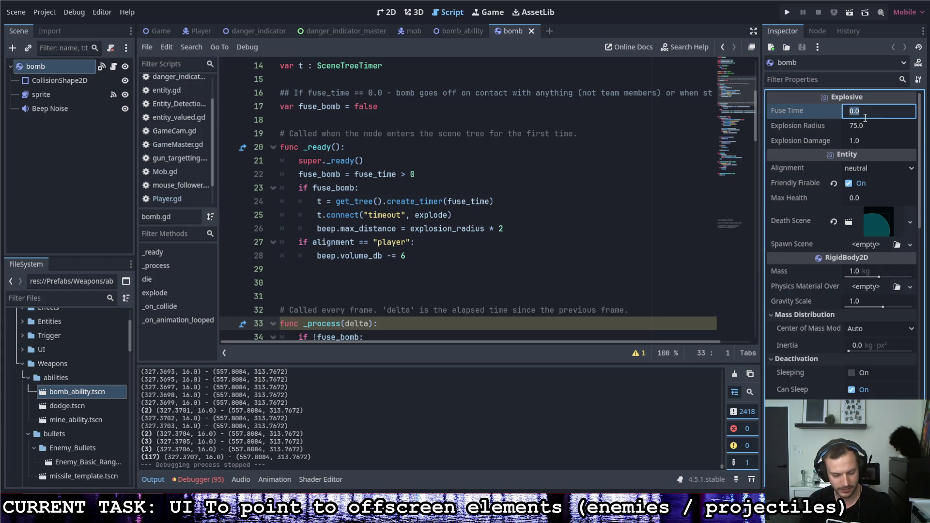
key(Return)
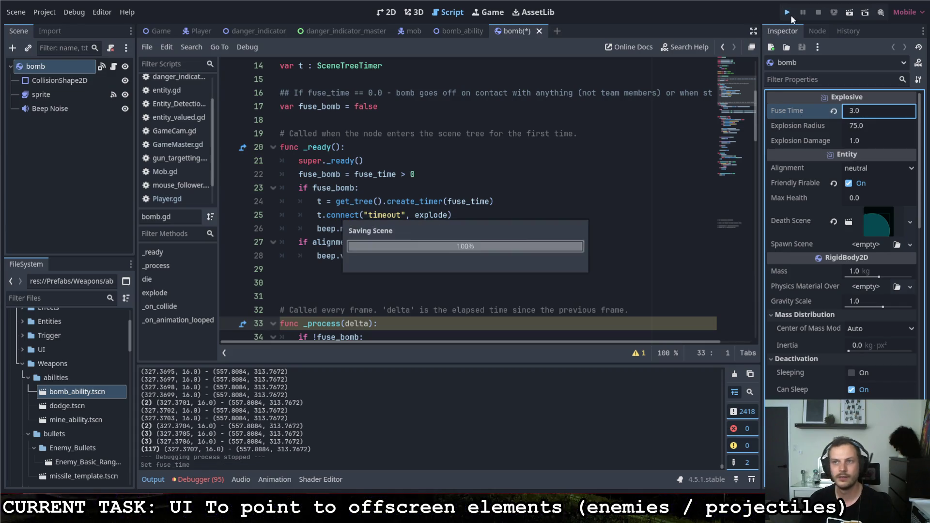
click(787, 13)
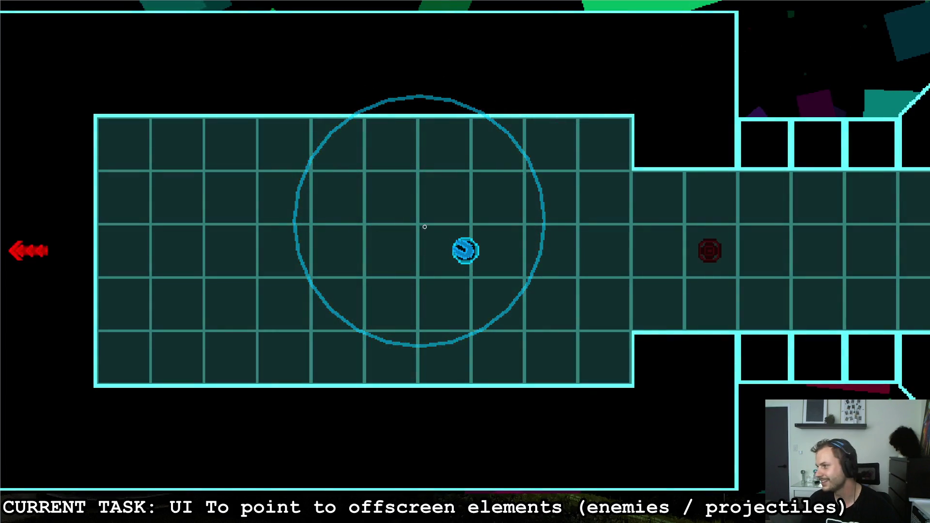
Move left, throw a bomb toward the aim point, then quit the game from the pause overlay.
key(a)
click(412, 228)
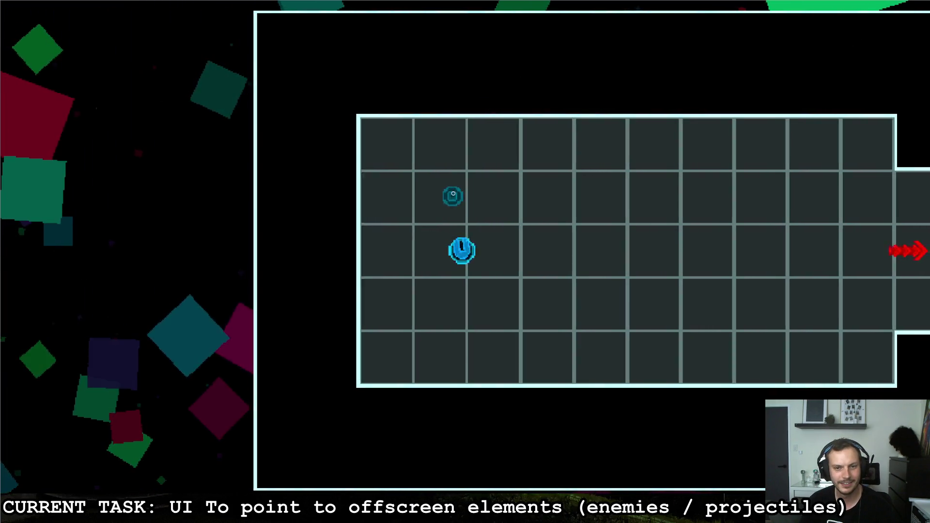
key(Escape)
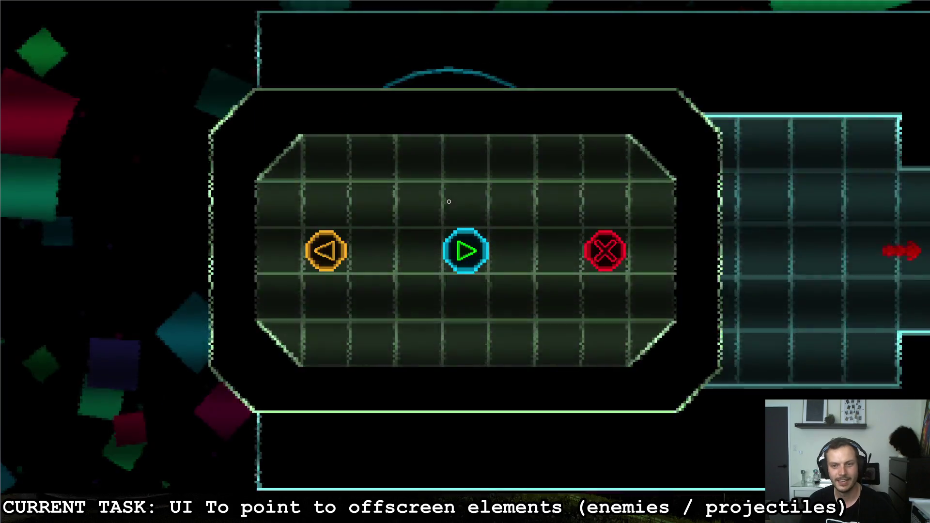
click(605, 251)
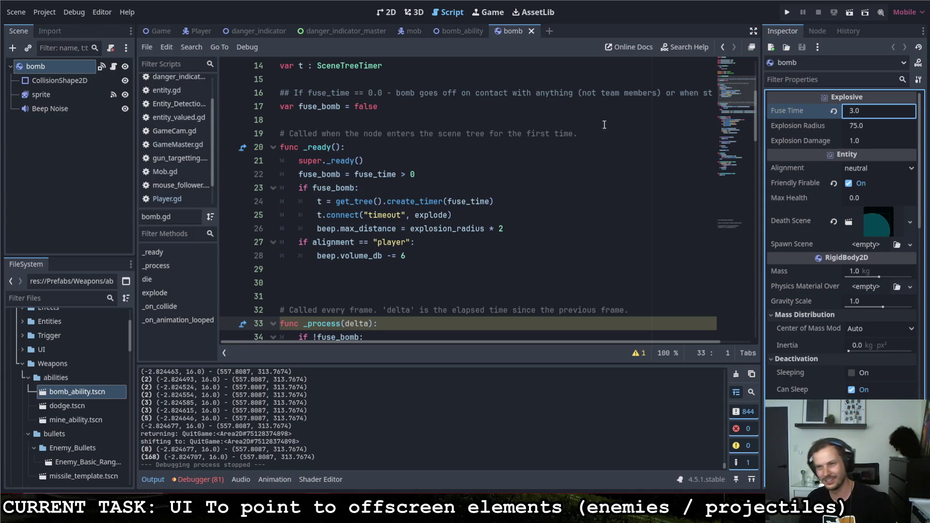
Set the bomb's Fuse Time to 10.0 and save the bomb scene.
click(866, 108)
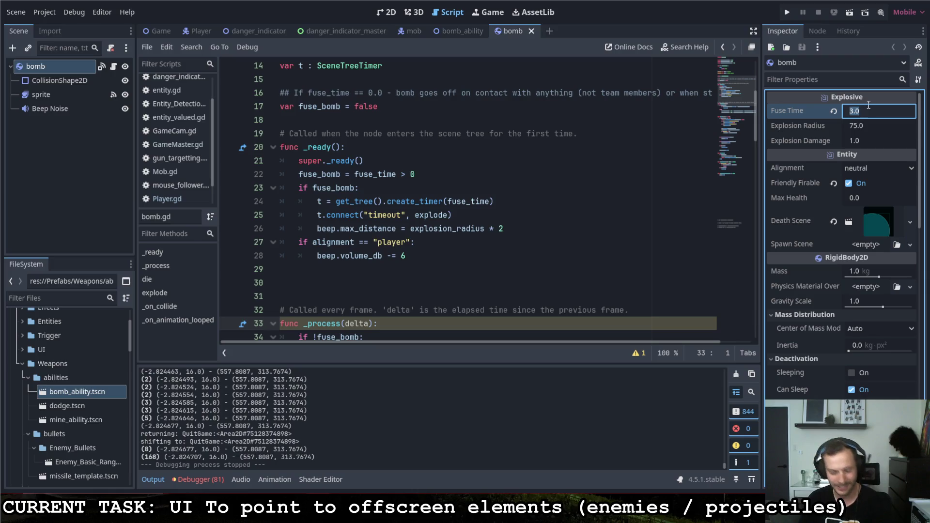
text(10)
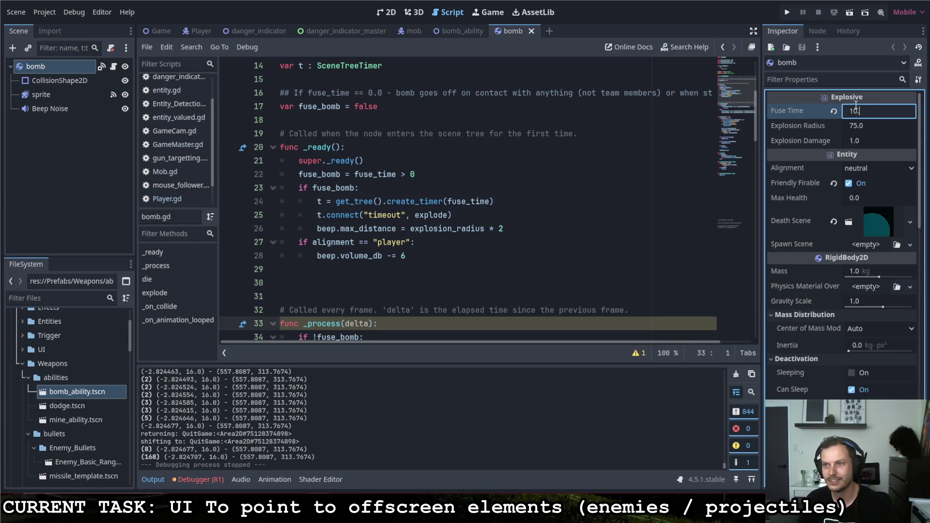
key(Return)
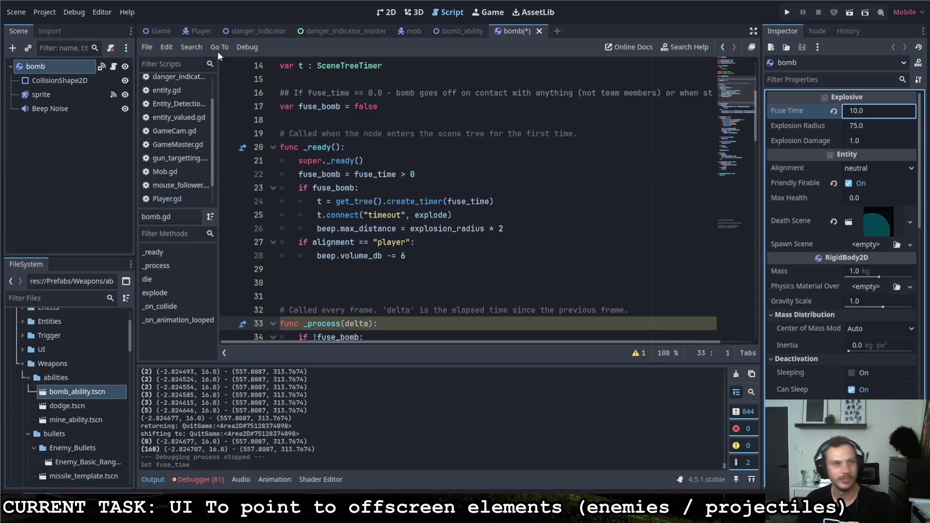
key(ctrl+s)
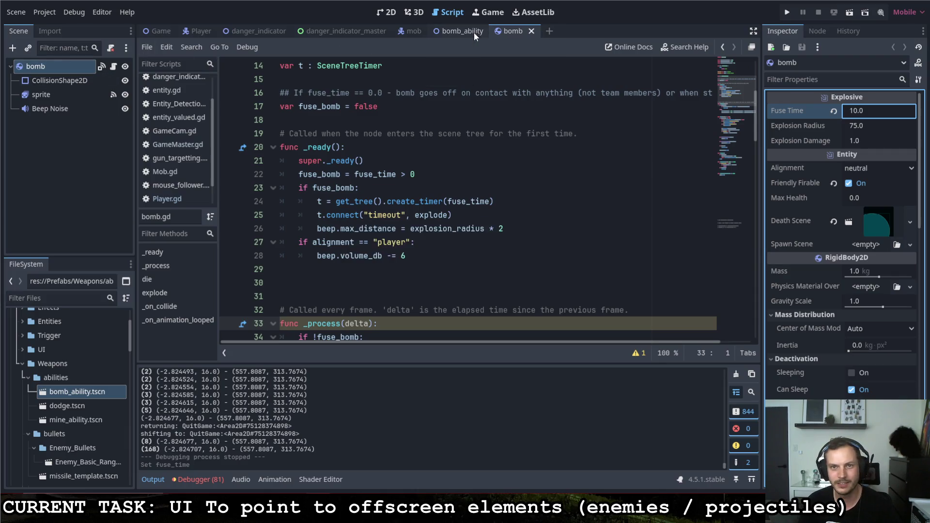
Set the bomb_ability's Default Charges to 1000 and run the project with F5.
click(475, 33)
click(862, 230)
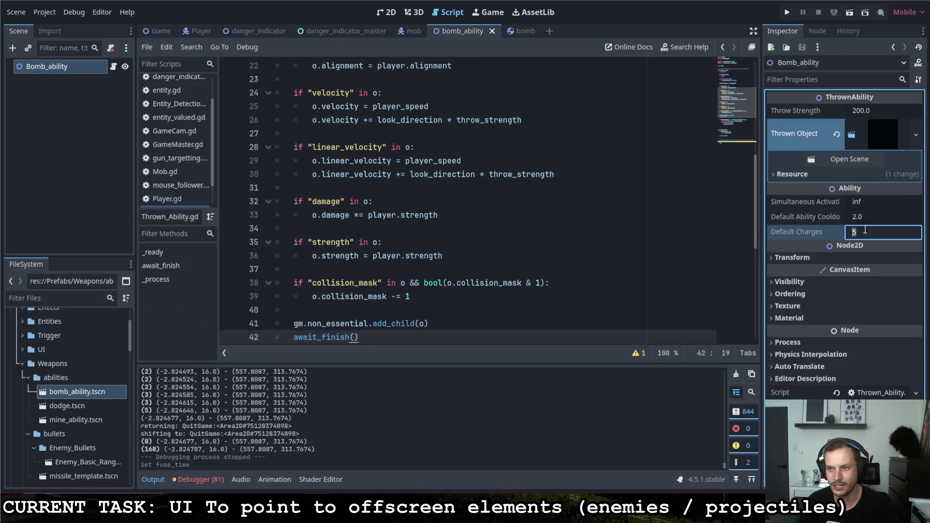
text(1000)
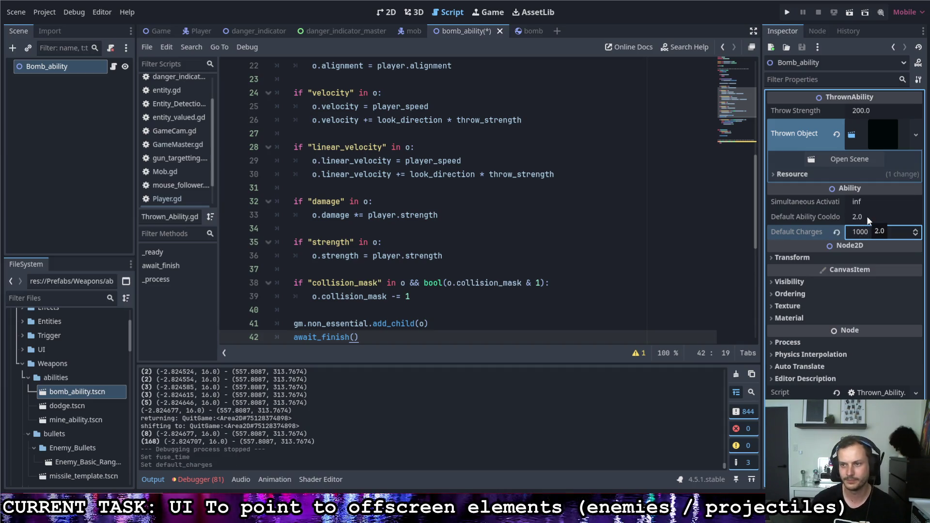
key(Return)
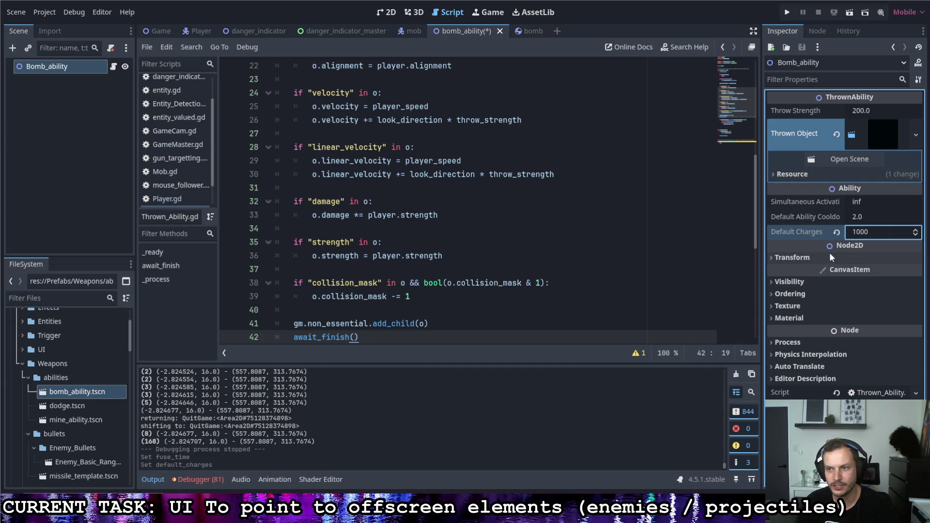
key(F5)
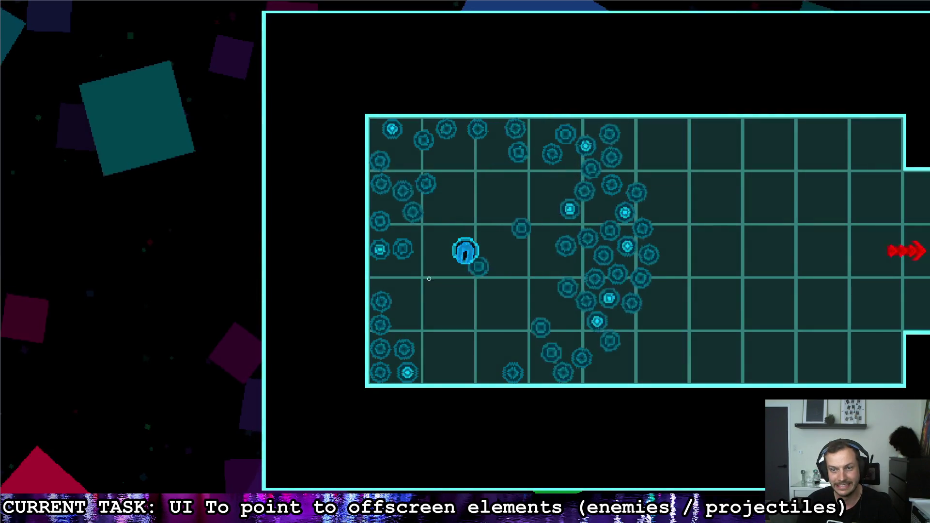
Detonate all thrown bombs at once with a right-click, then switch back to the Godot editor.
right_click(479, 172)
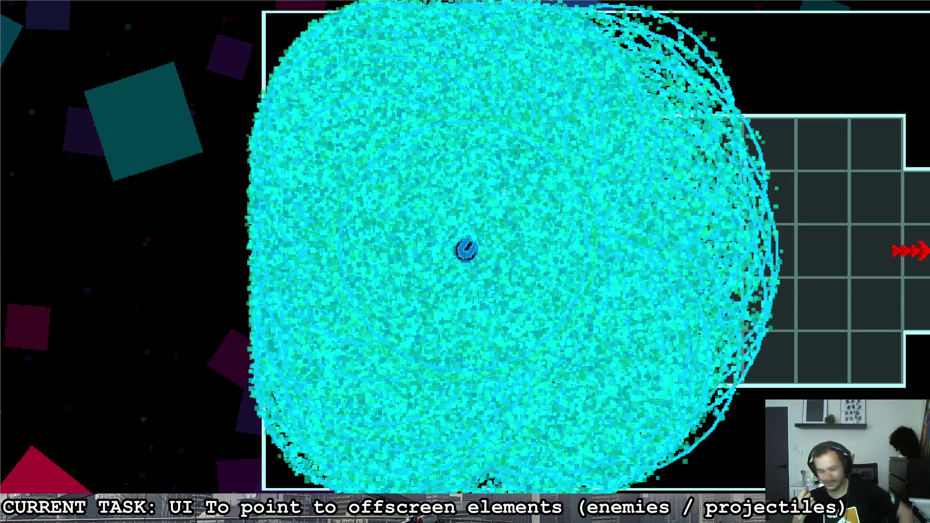
key(alt+Tab)
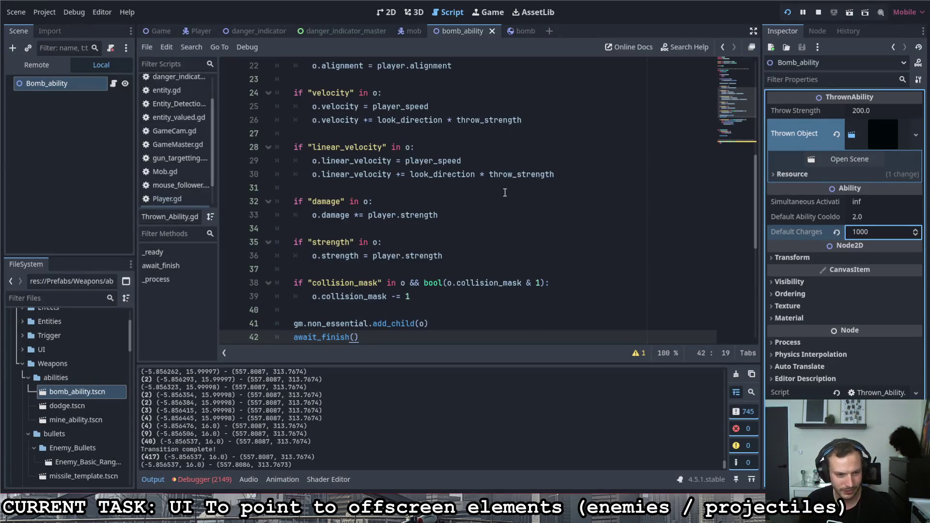
Review the entity.gd 'flushing queries' errors in the Debugger's Errors list, then stop and relaunch the game.
click(195, 479)
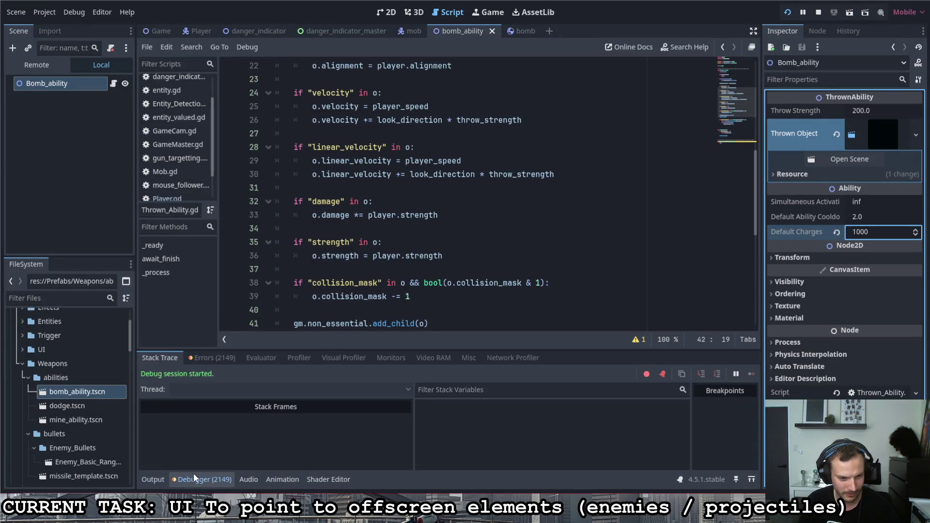
click(211, 359)
scroll(242, 406, down, 2)
drag(756, 389, 762, 491)
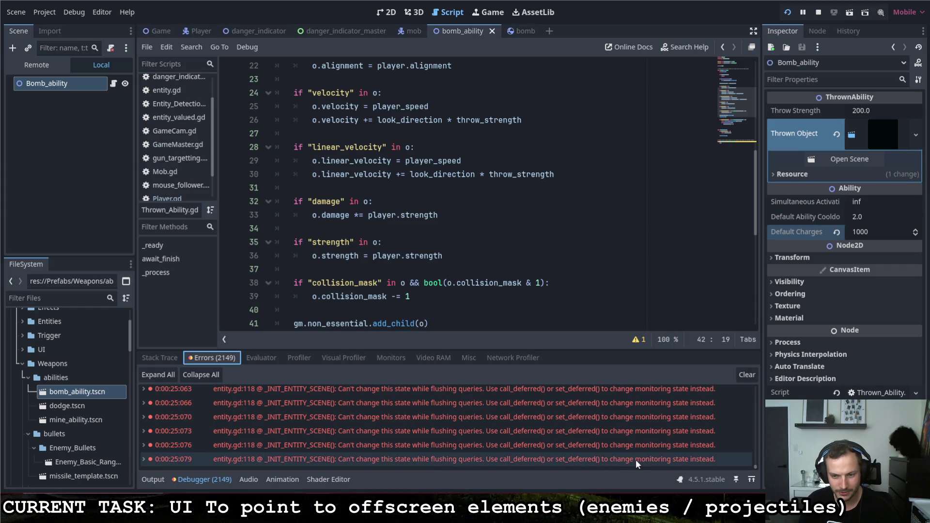
click(819, 17)
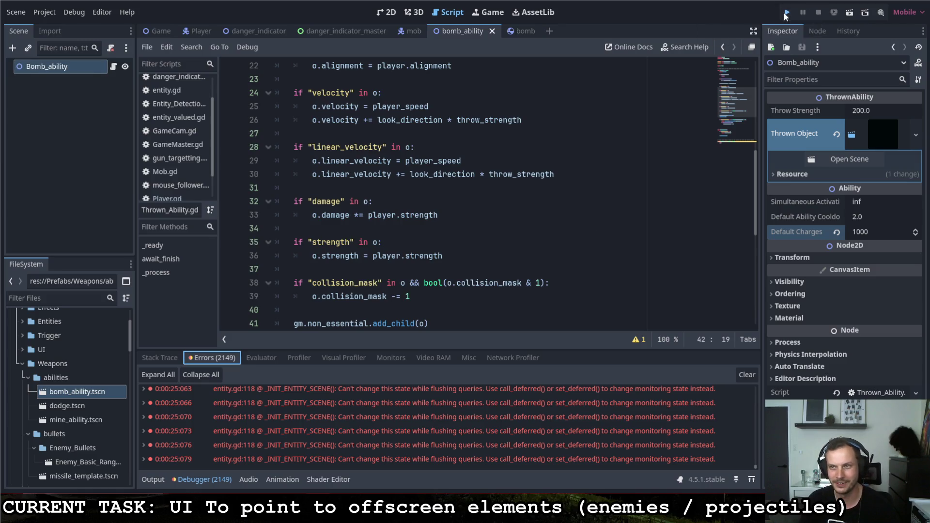
key(F5)
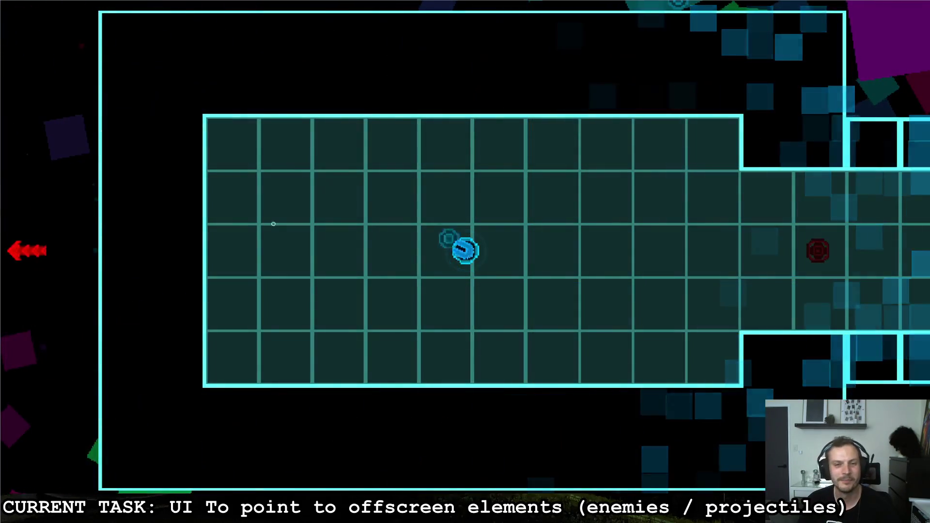
Fire projectiles toward the left and move the player back and forth across the arena.
drag(270, 223, 324, 252)
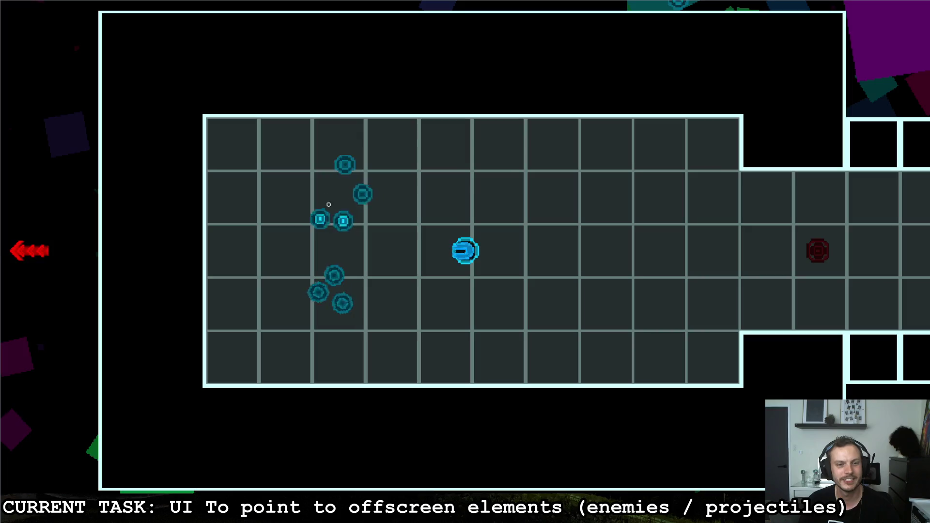
key(a)
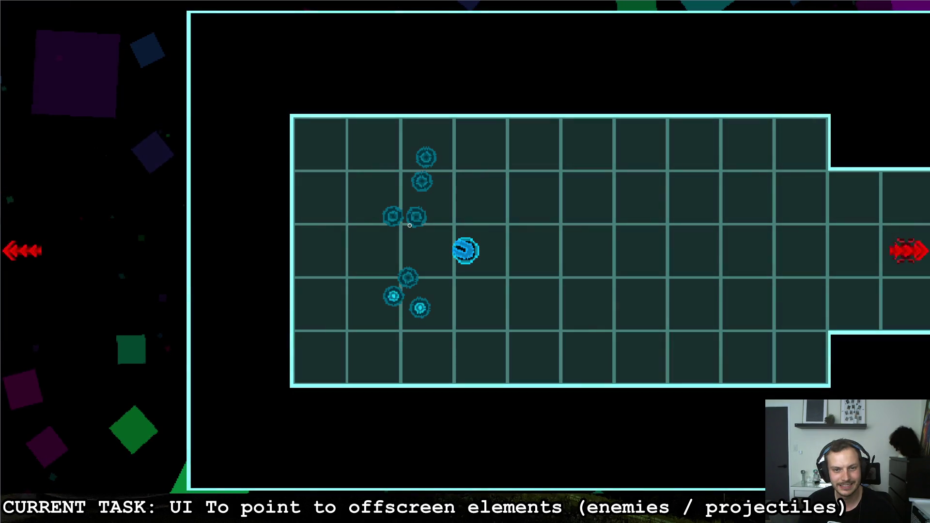
key(d)
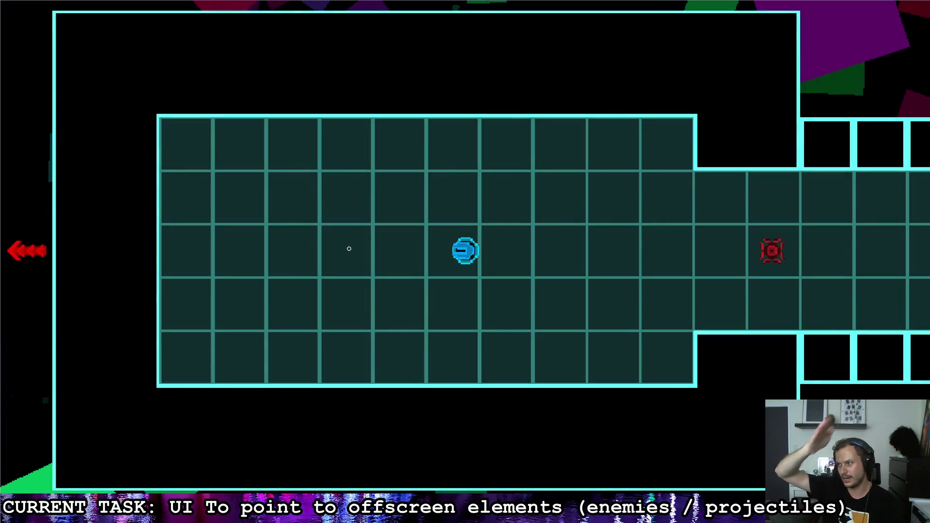
key(a)
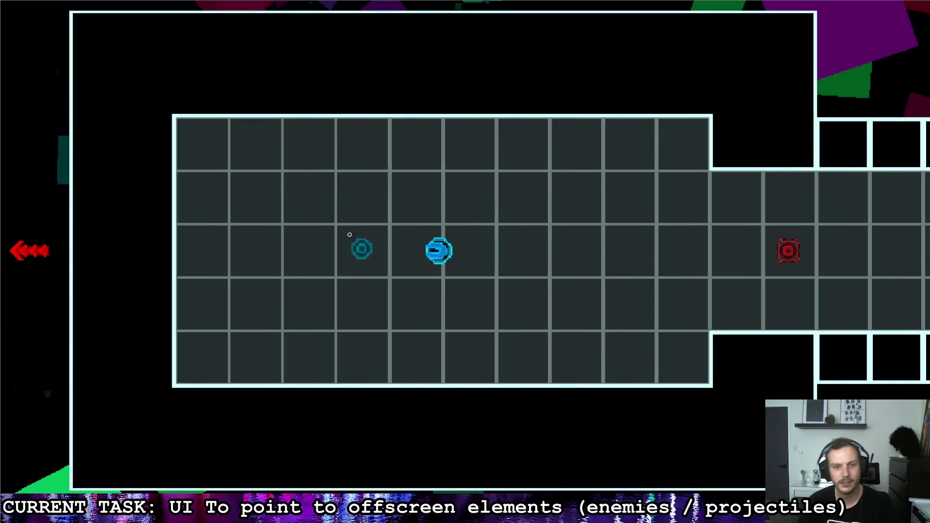
key(a)
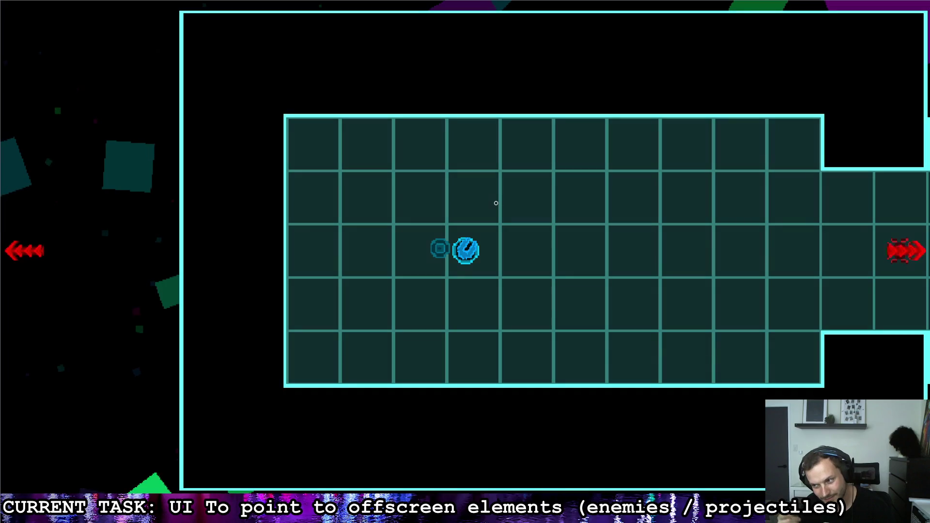
Trigger the circular burst, throw a stream of bombs left, and detonate the cluster.
key(space)
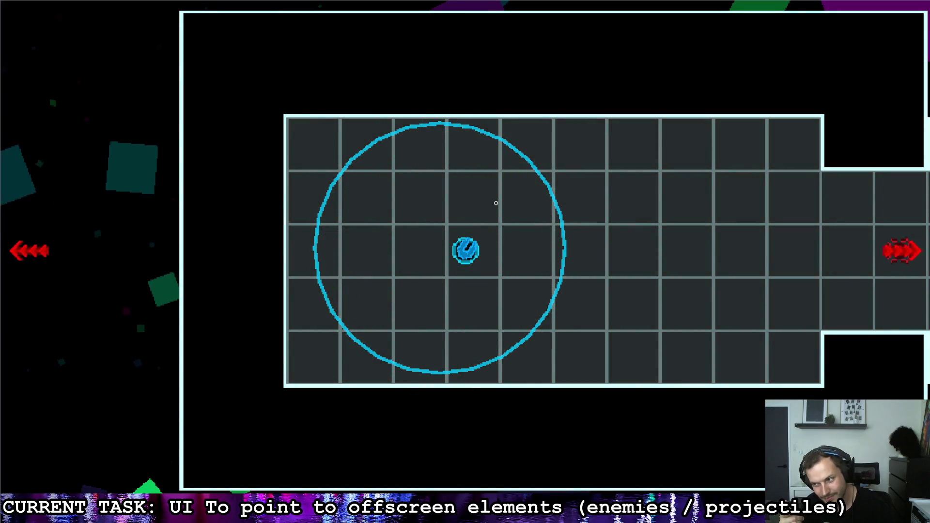
key(d)
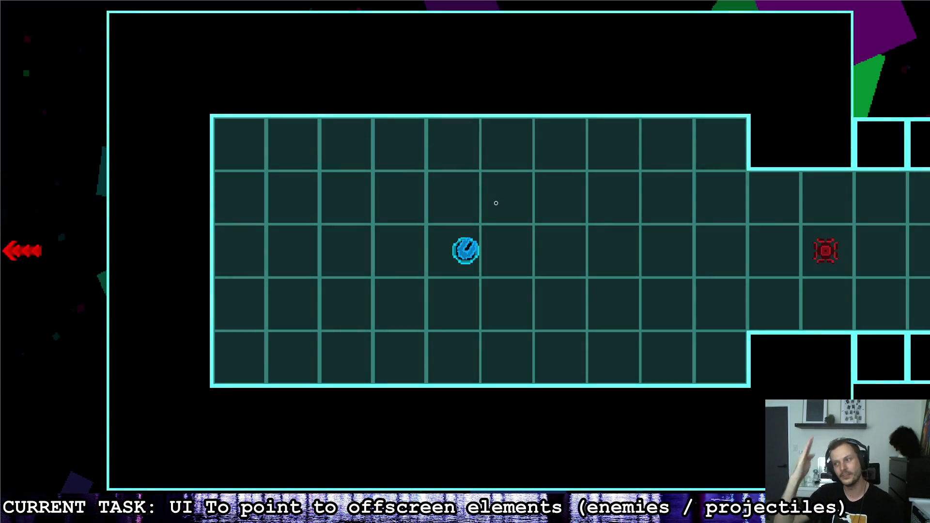
click(308, 259)
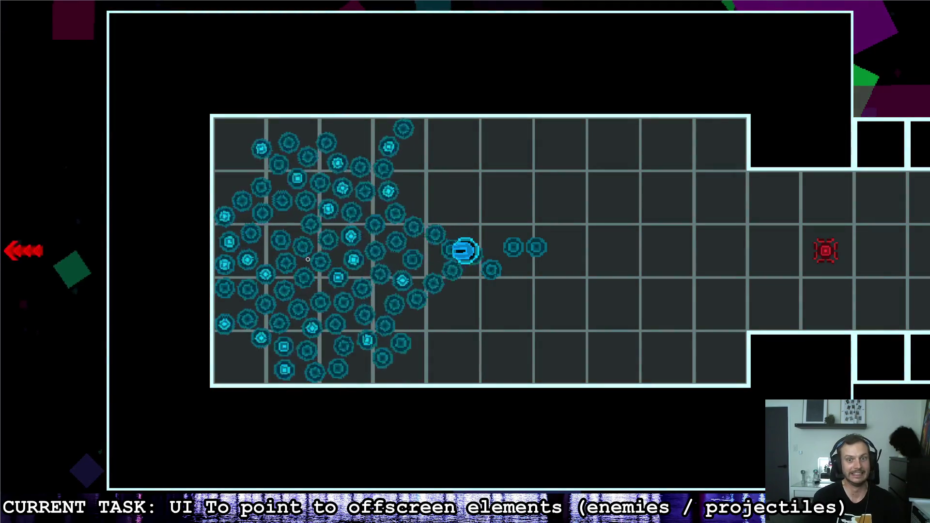
click(308, 259)
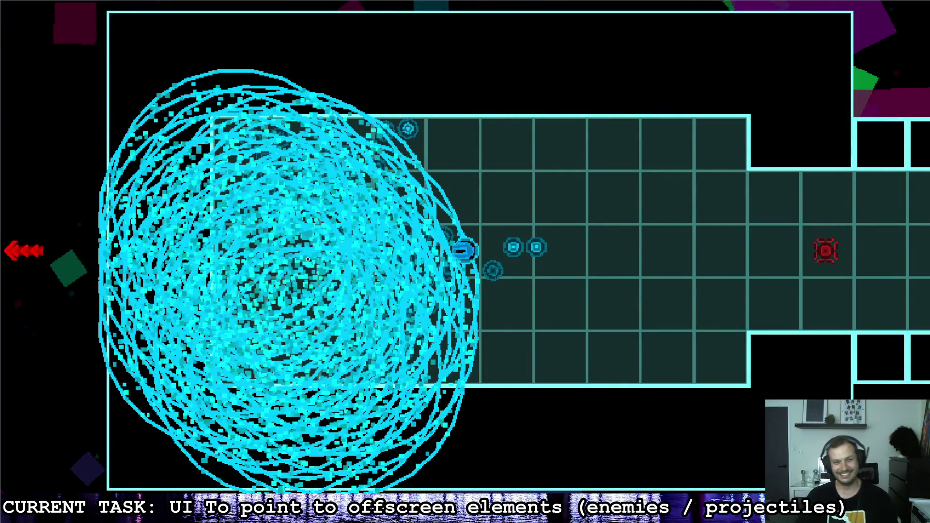
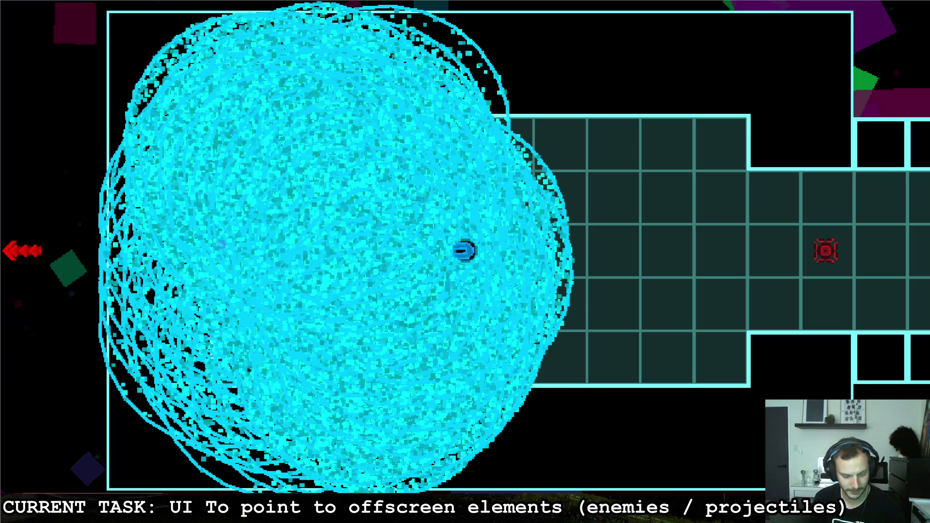
Stop the running game and bring up the Game scene's GameMaster.gd script.
key(alt+Tab)
click(819, 14)
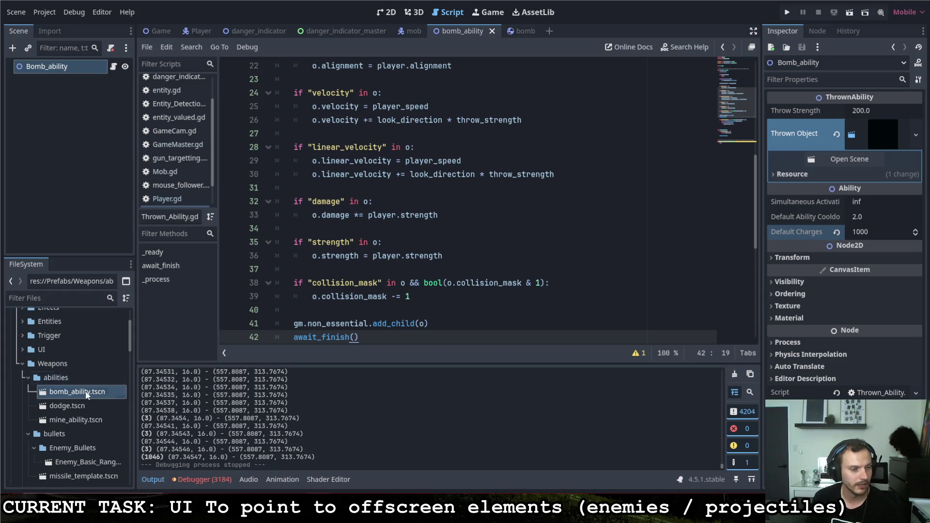
scroll(86, 394, up, 3)
click(159, 31)
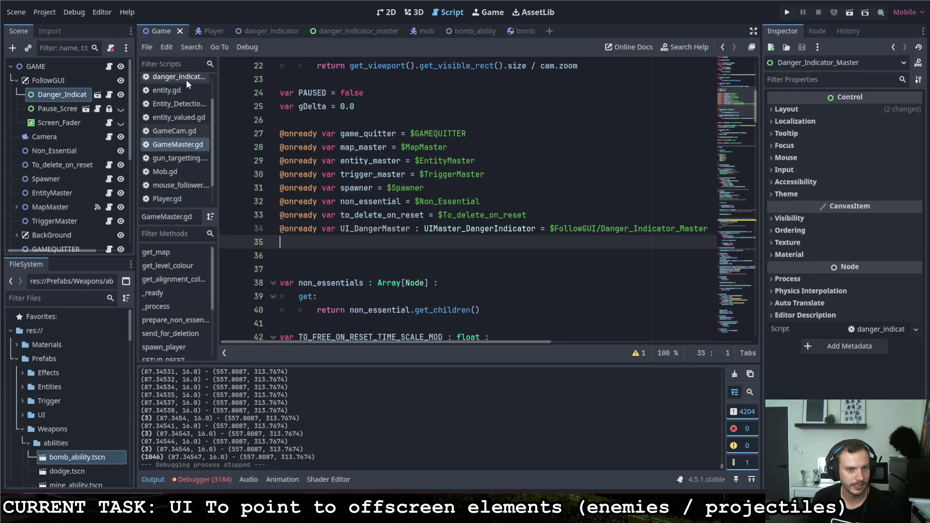
Delete the debug print line from _process in GameMaster.gd.
scroll(332, 307, down, 6)
scroll(331, 307, down, 15)
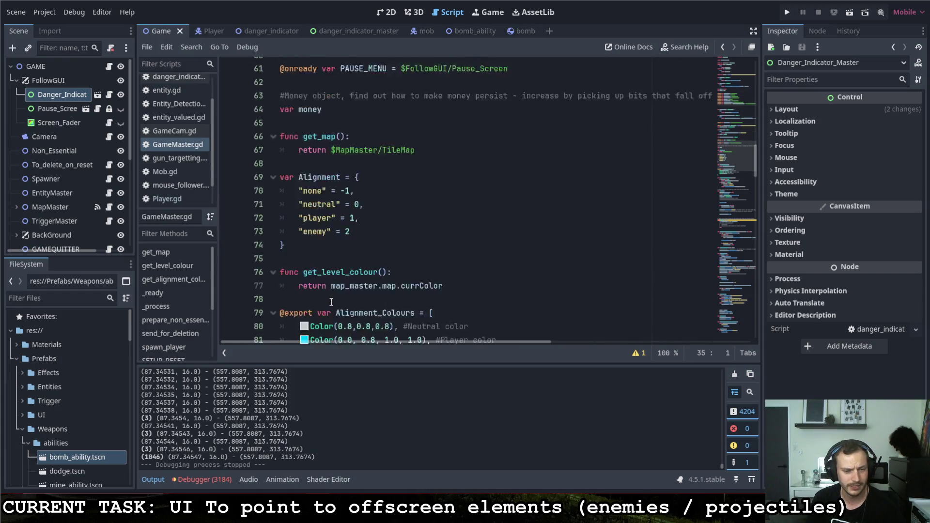
scroll(331, 301, down, 4)
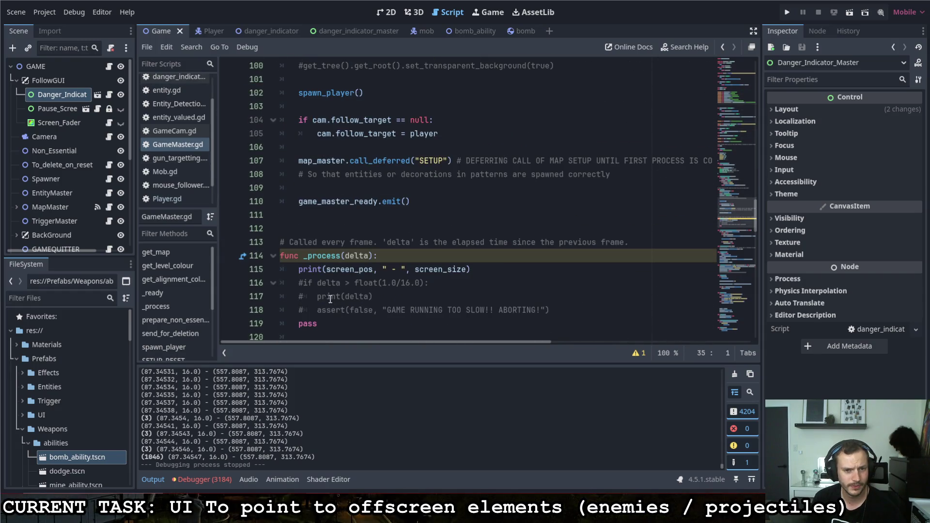
drag(476, 272, 322, 269)
key(BackSpace)
key(BackSpace)
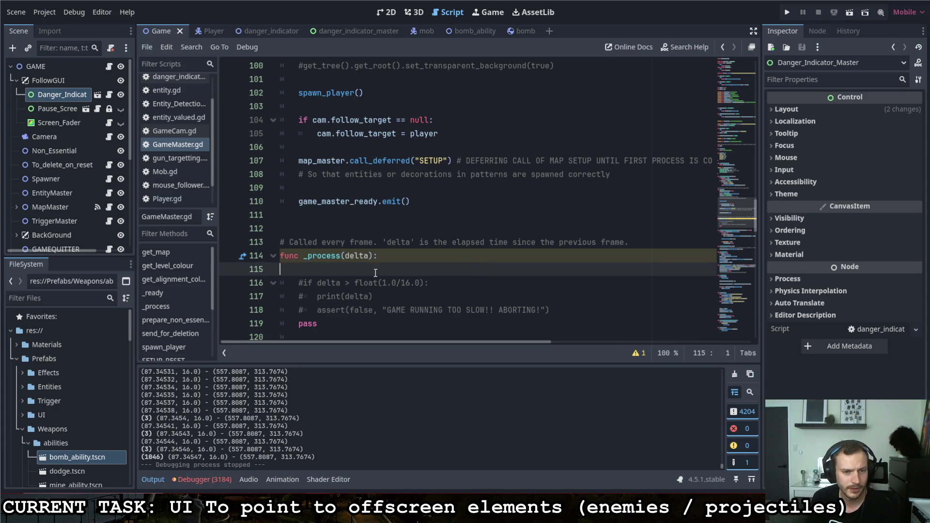
Review the script and place the caret at the end of the screen_size getter.
scroll(387, 275, up, 18)
scroll(387, 274, up, 3)
scroll(383, 273, down, 5)
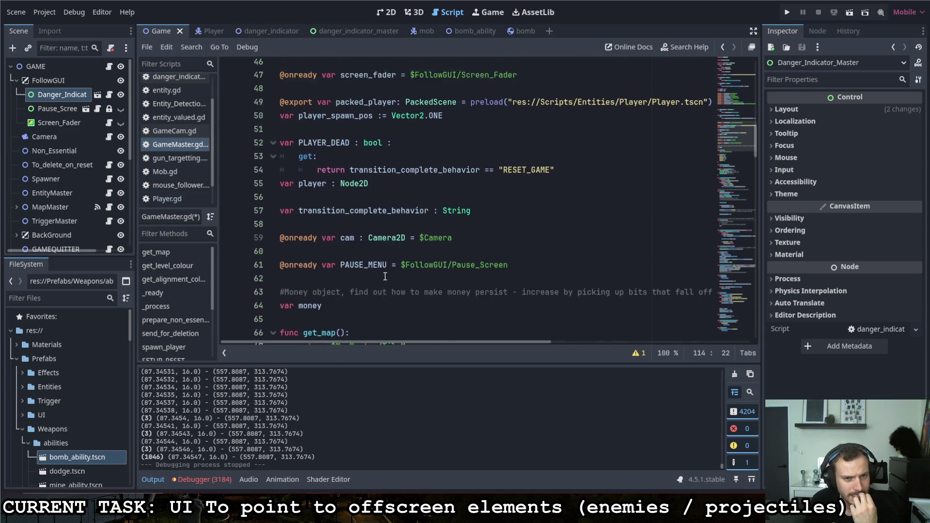
scroll(380, 272, up, 10)
scroll(384, 269, down, 5)
scroll(385, 269, up, 5)
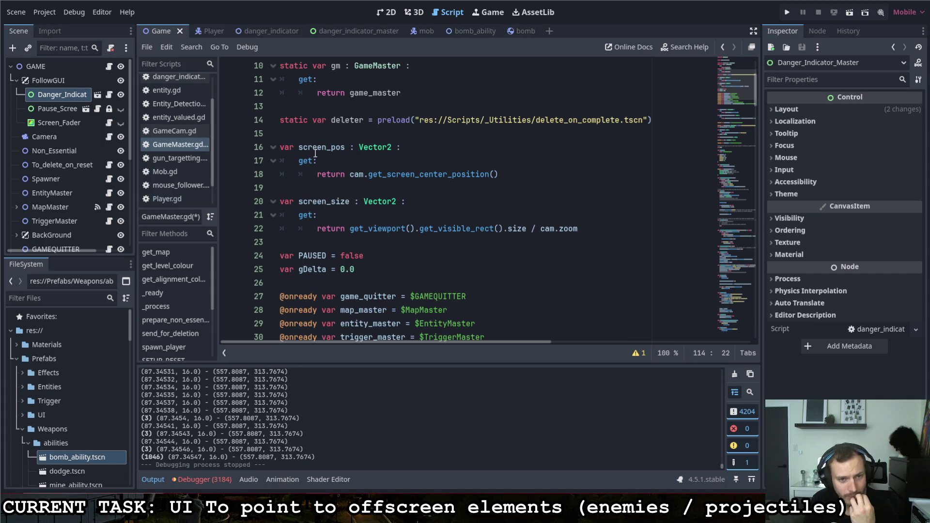
click(588, 227)
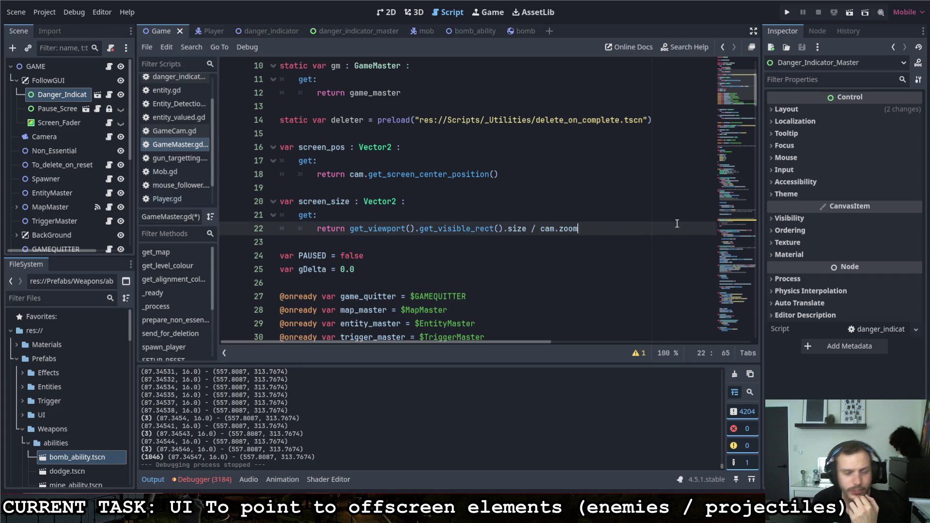
Declare 'var cam_resolution : Vector2' with a getter below screen_size.
key(Return)
key(Return)
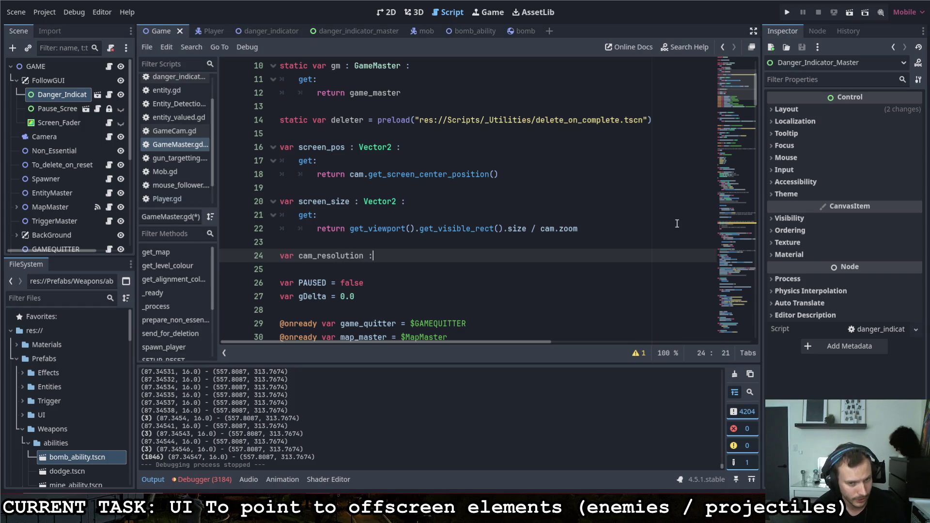
text(tor2 :)
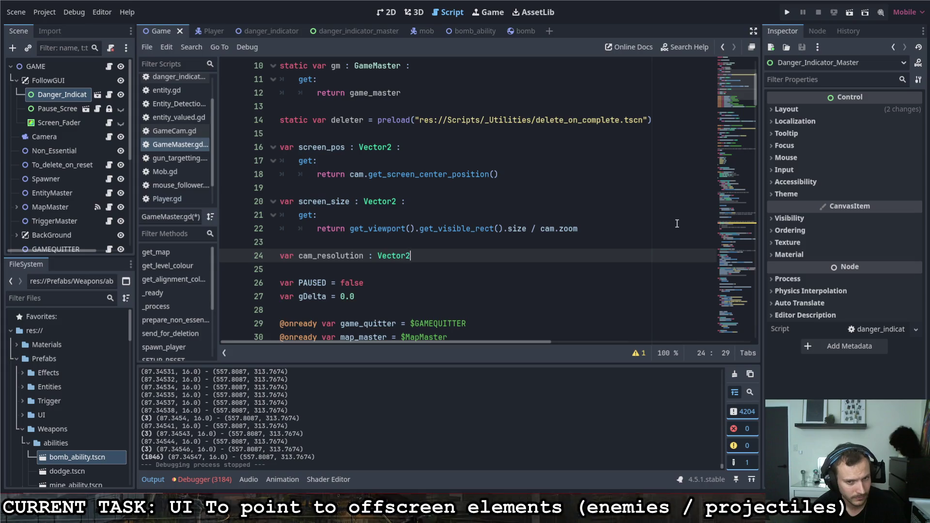
key(Return)
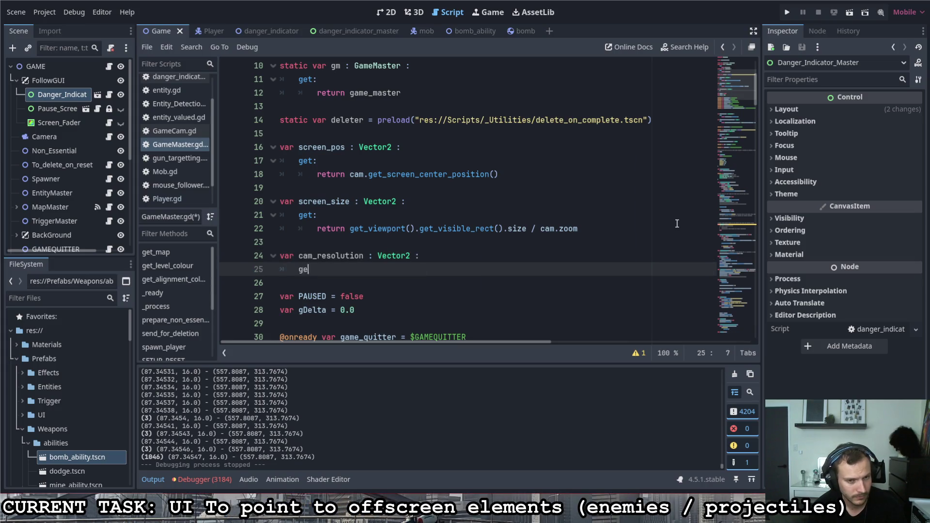
key(Return)
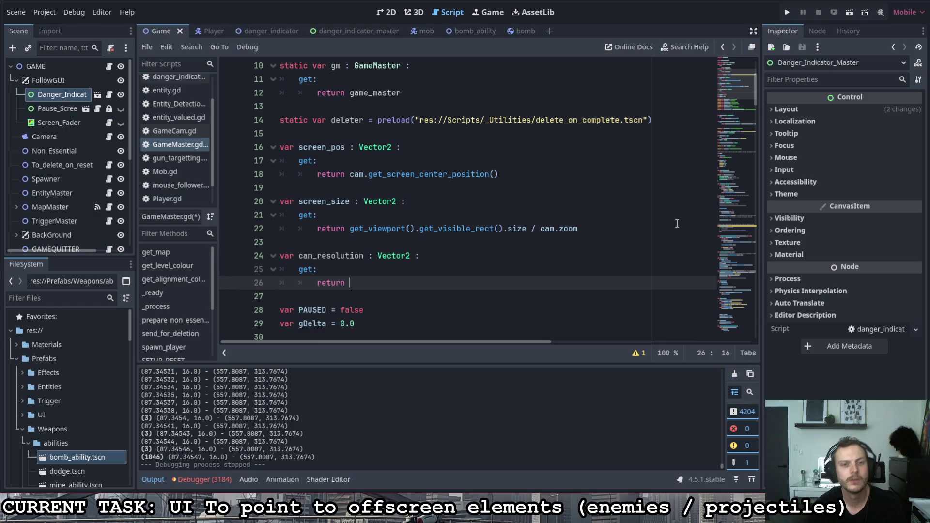
Make cam_resolution return screen_size / cam.zoom, leaving screen_size as the unscaled visible size.
mouse_move(584, 229)
mouse_down()
mouse_move(352, 233)
mouse_move(373, 271)
mouse_move(350, 283)
mouse_up()
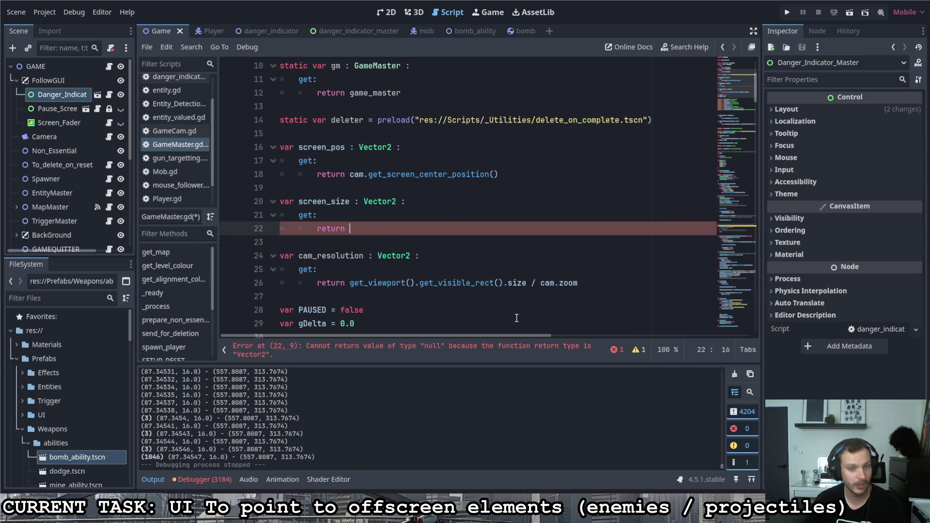
drag(352, 285, 518, 288)
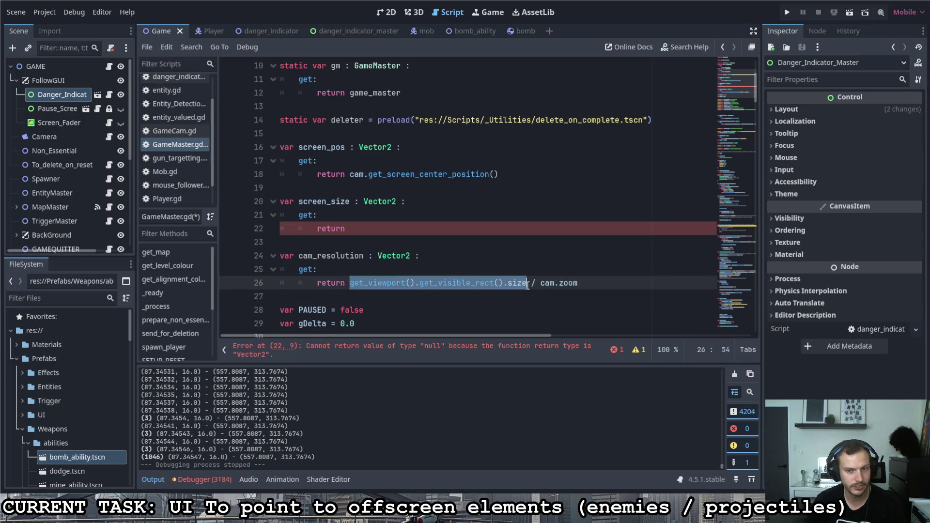
click(409, 234)
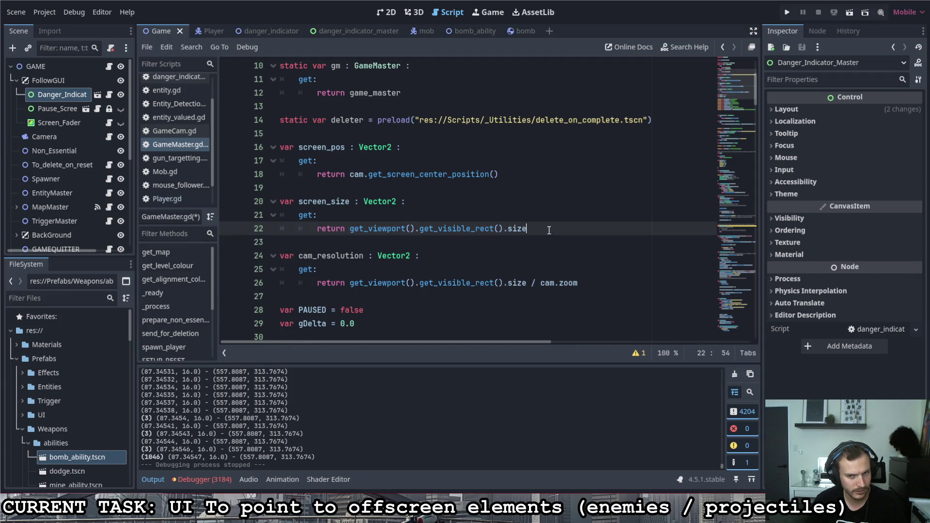
drag(349, 282, 531, 281)
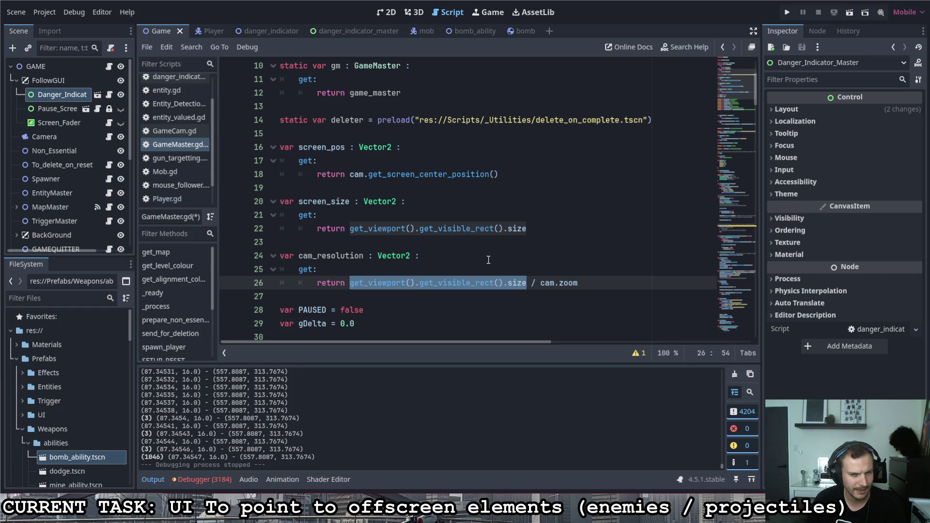
text(screen)
key(Return)
key(End)
Save GameMaster.gd and launch the game.
key(ctrl+s)
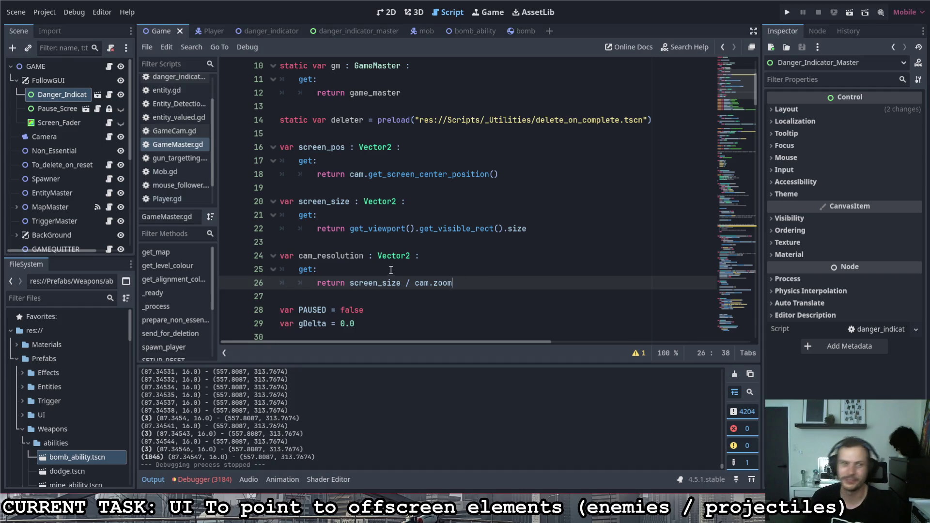
click(415, 228)
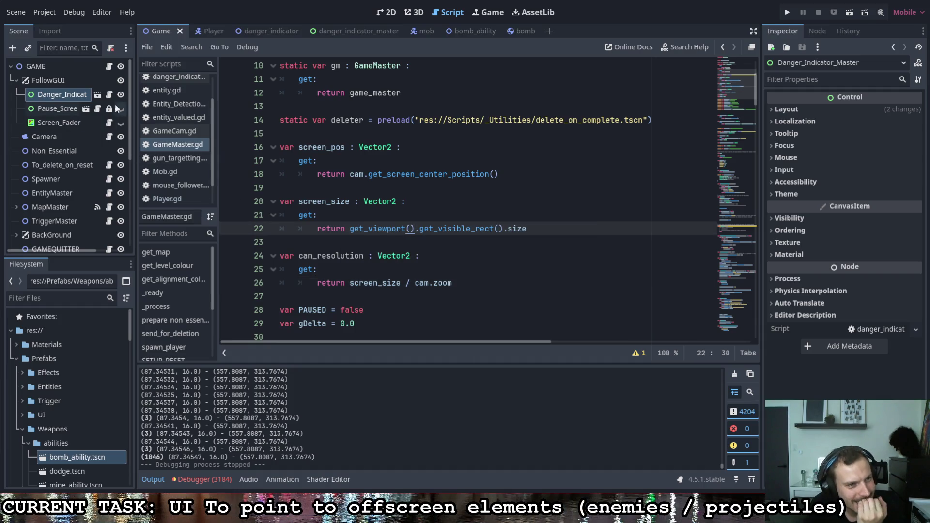
click(787, 12)
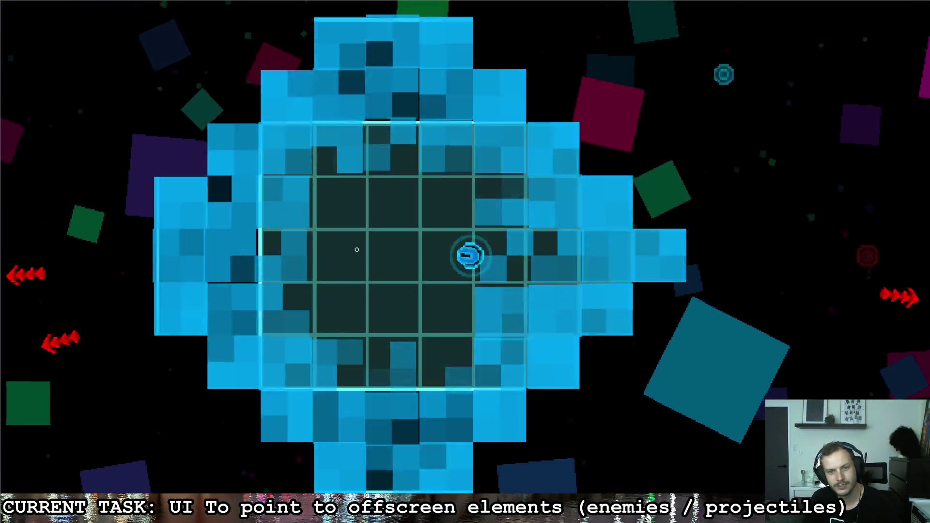
Move the player around the rooms with WASD and fire ring shots, watching edge arrows.
key(d)
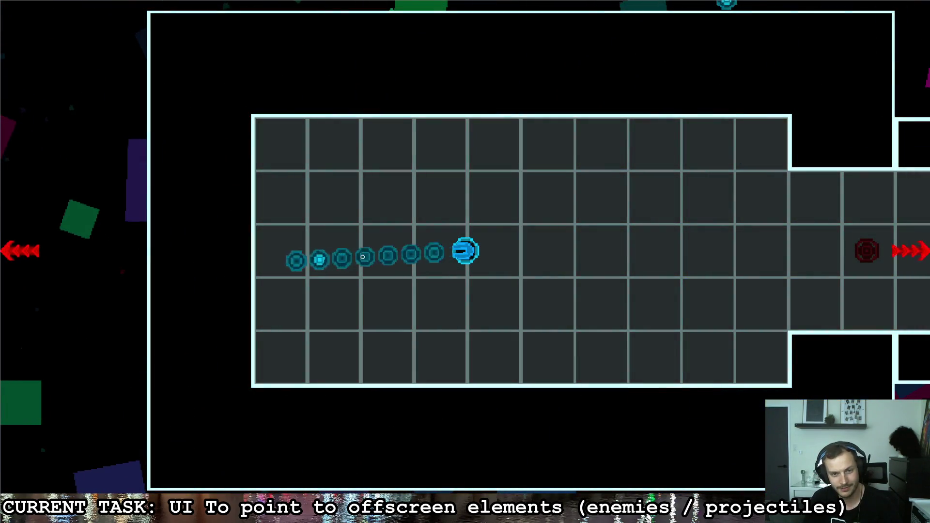
key(a)
key(s)
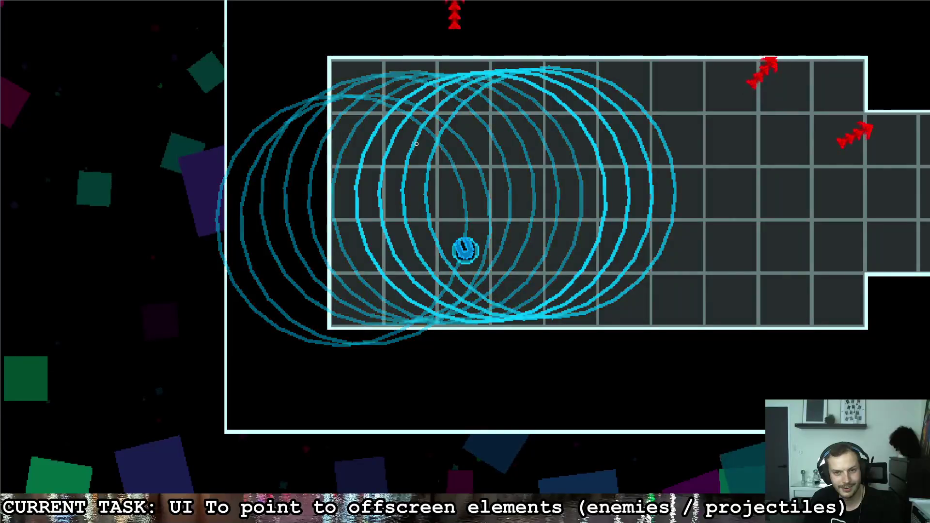
key(d)
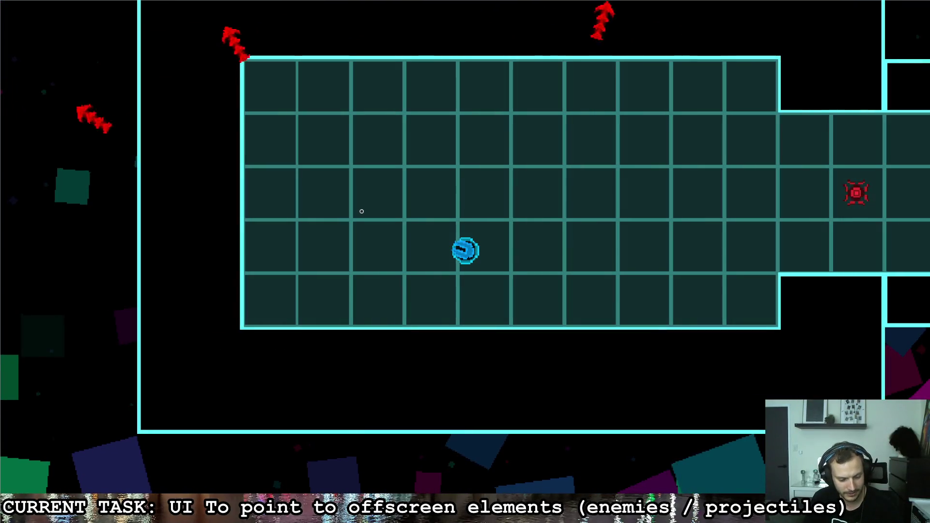
drag(360, 205, 360, 205)
key(w)
key(a)
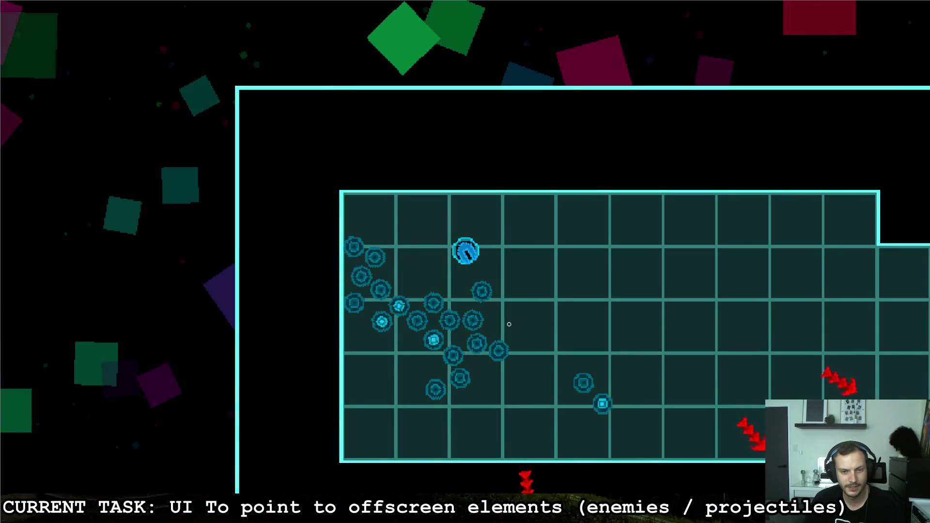
key(d)
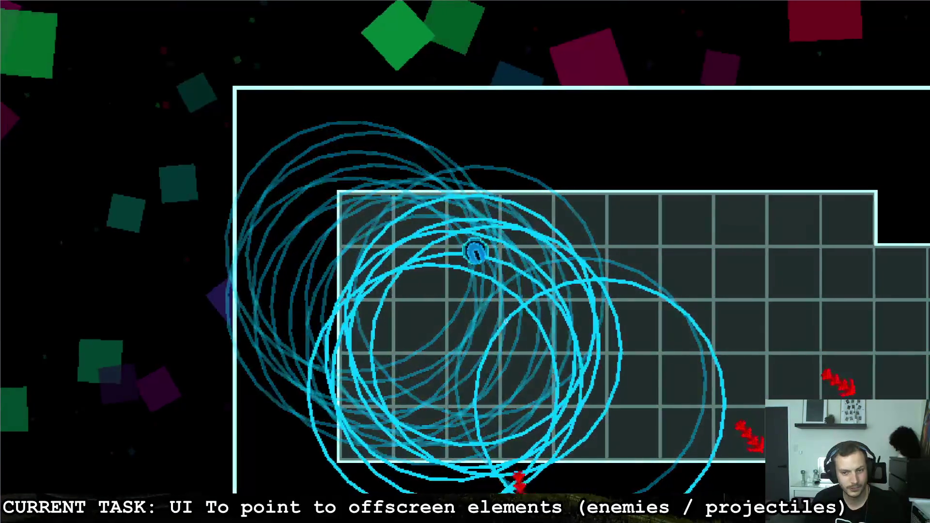
key(d)
key(s)
click(379, 282)
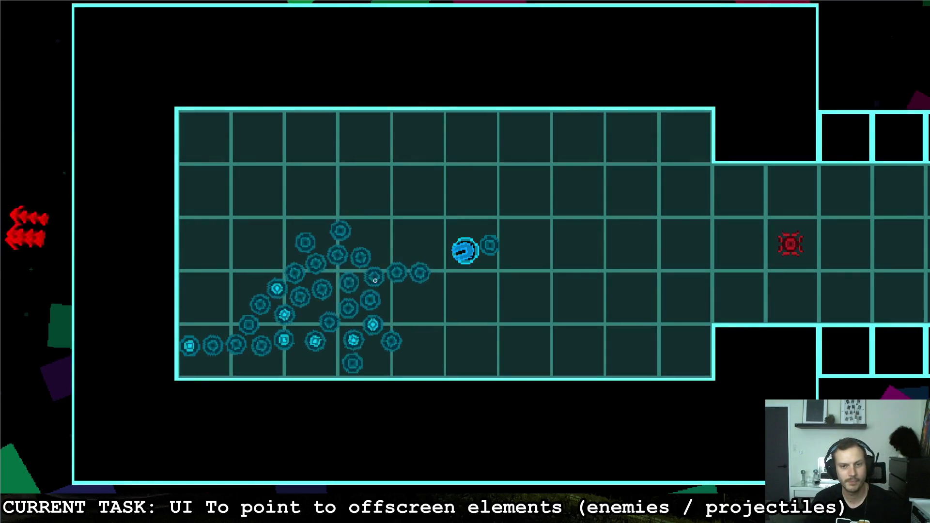
Dash up-left, detonate the ring cluster into explosions, then move down-right.
key(w)
key(a)
key(w)
key(a)
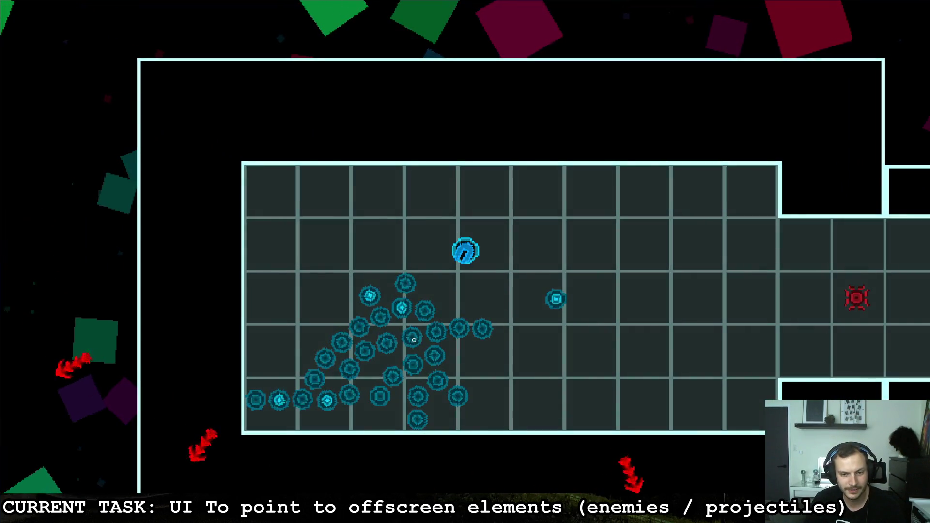
click(413, 339)
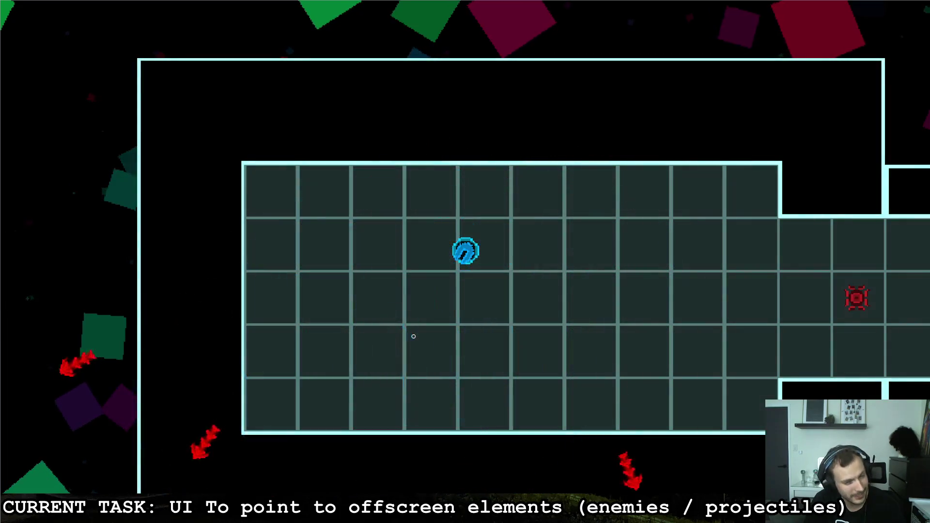
key(s)
key(d)
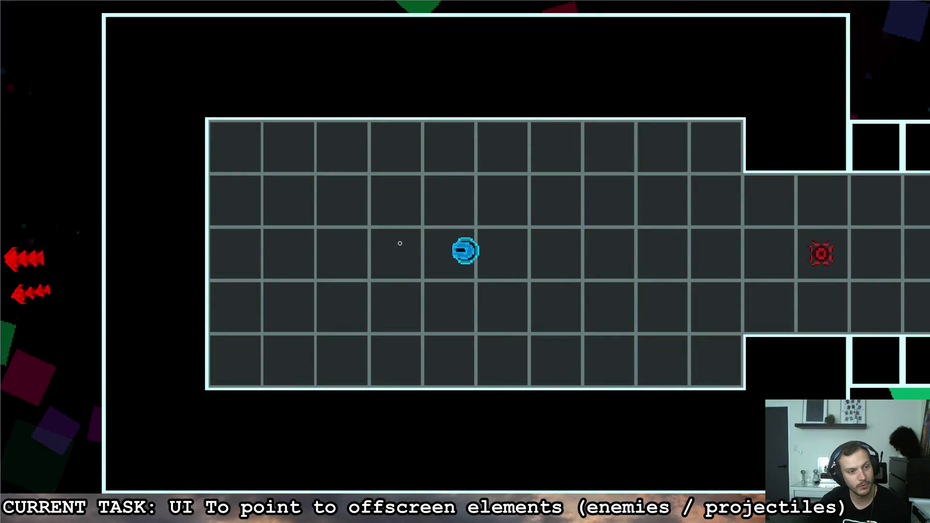
Fire three streams of ring projectiles to the left while watching the left-edge arrows.
click(398, 243)
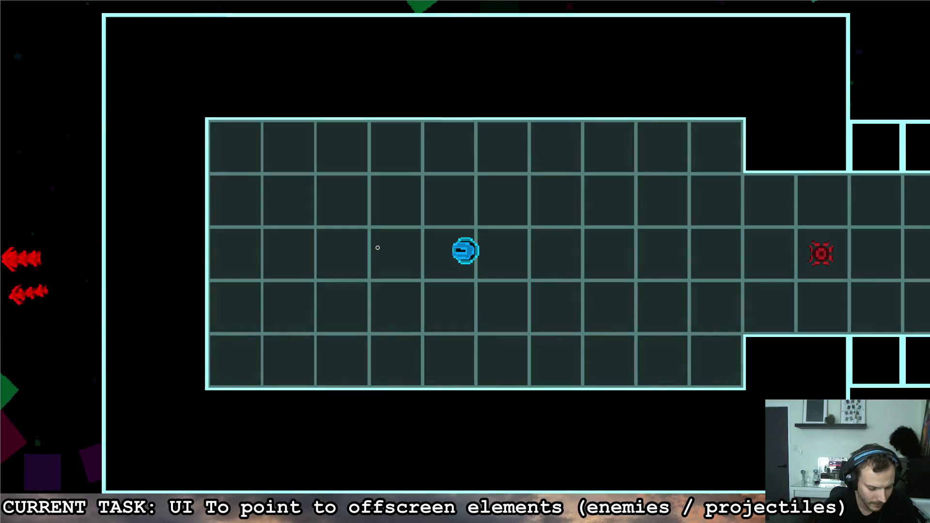
click(377, 247)
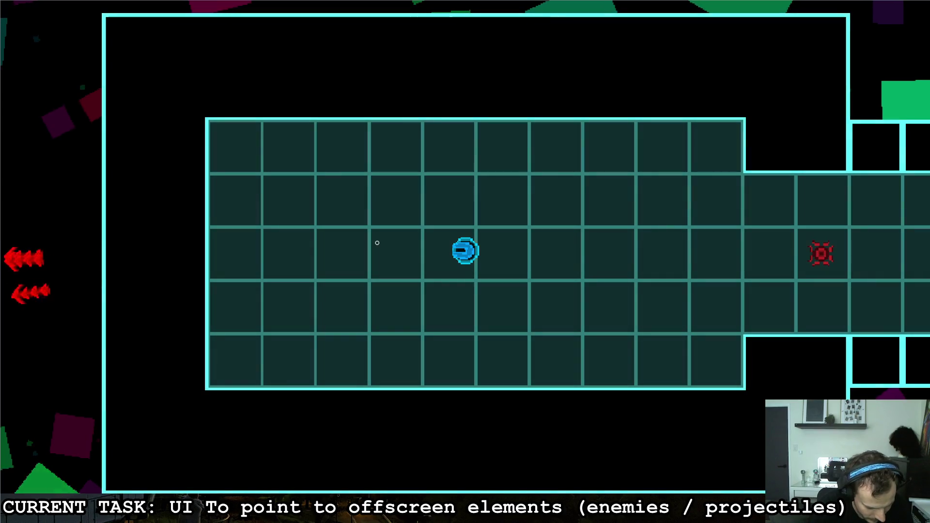
click(377, 242)
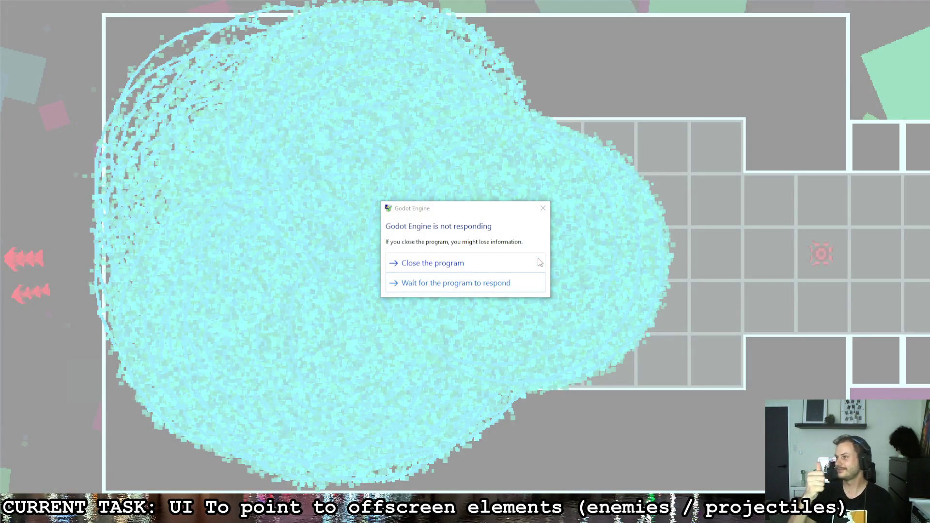
Close the frozen game through the 'Godot Engine is not responding' dialog.
key(alt+Tab)
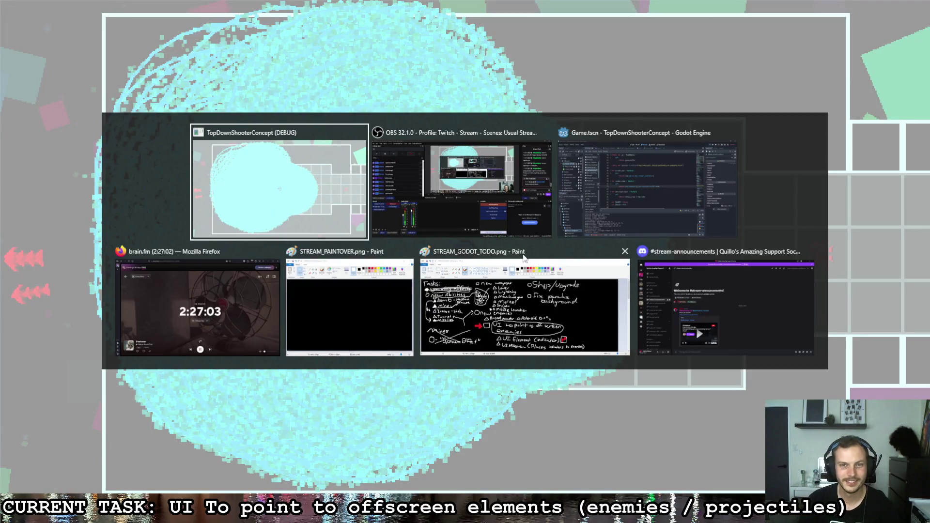
key(alt+Tab)
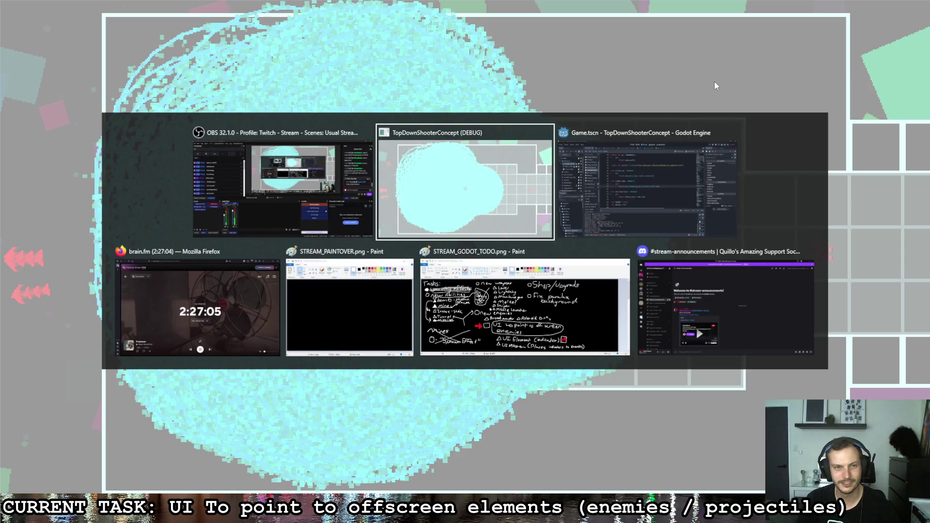
key(alt+Tab)
key(alt+shift+Tab)
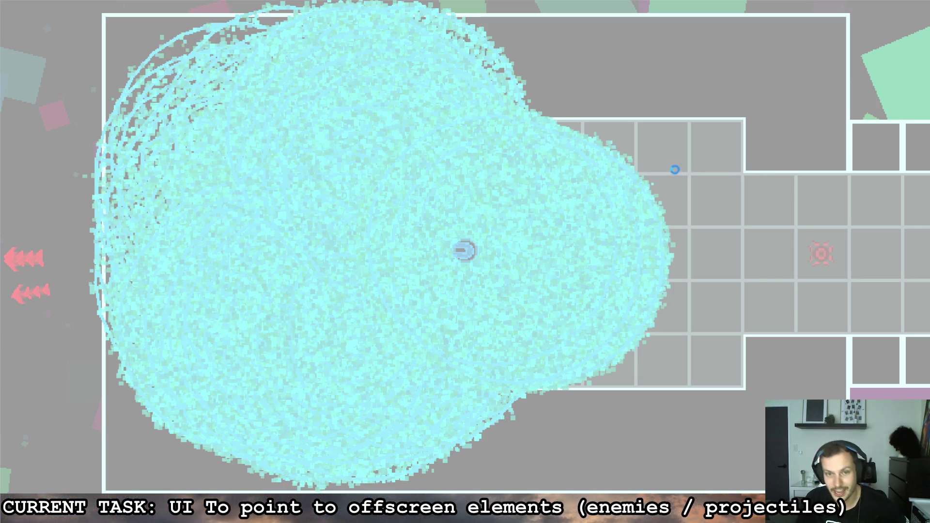
click(464, 265)
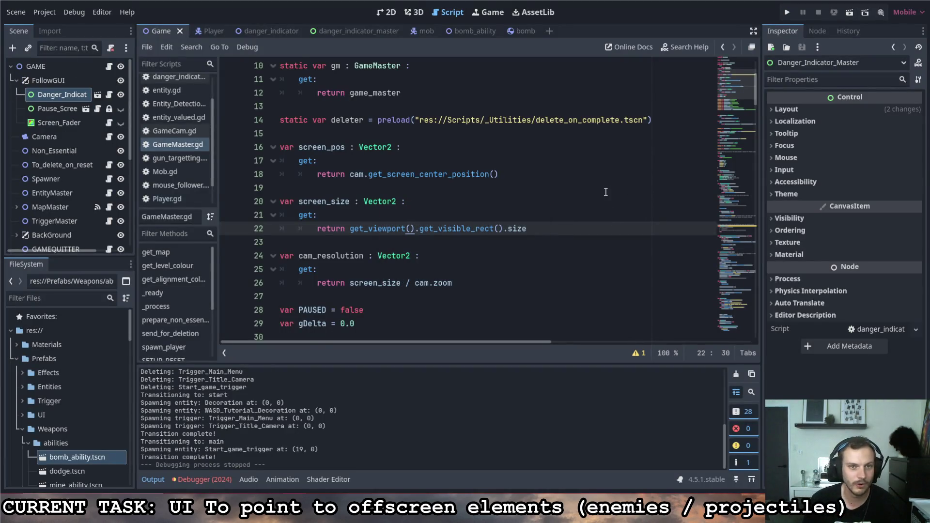
Revert the bomb scene's Fuse Time from 10.0 to 0.0 and save the scene.
click(596, 193)
click(542, 243)
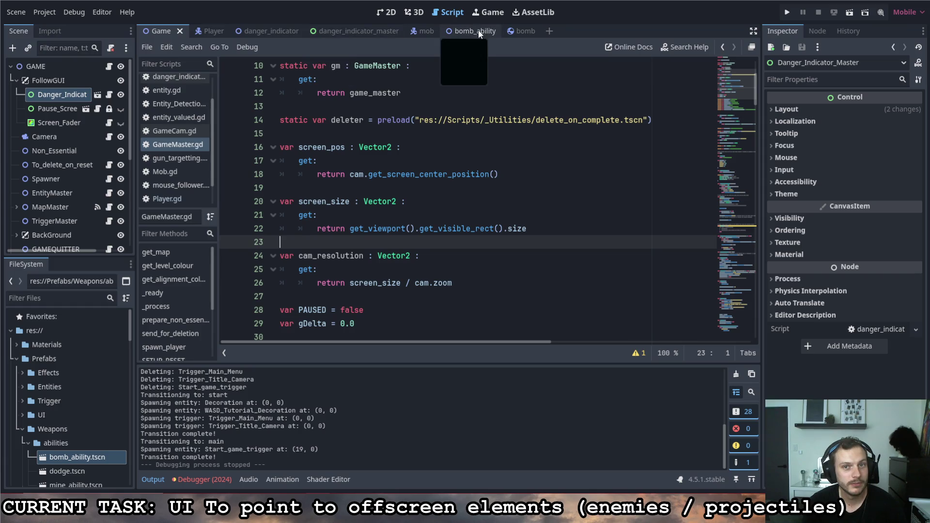
click(524, 30)
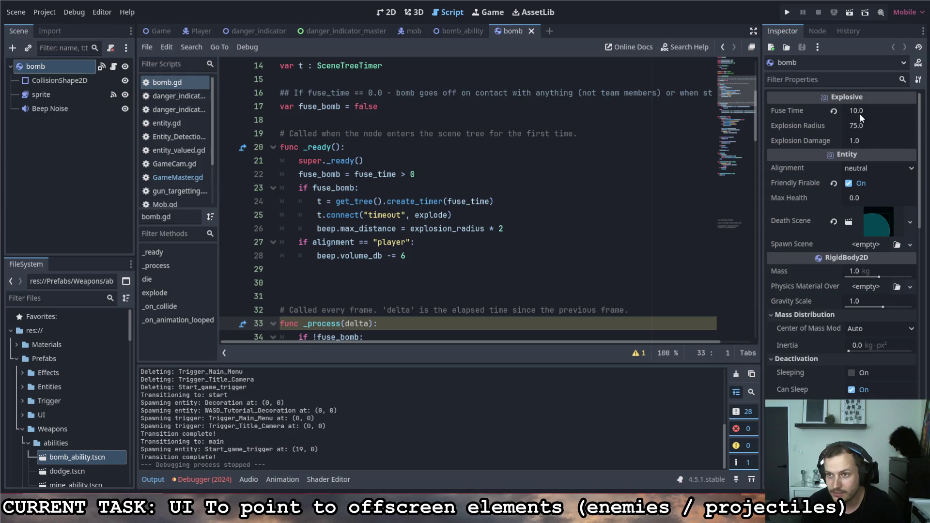
click(833, 111)
key(ctrl+s)
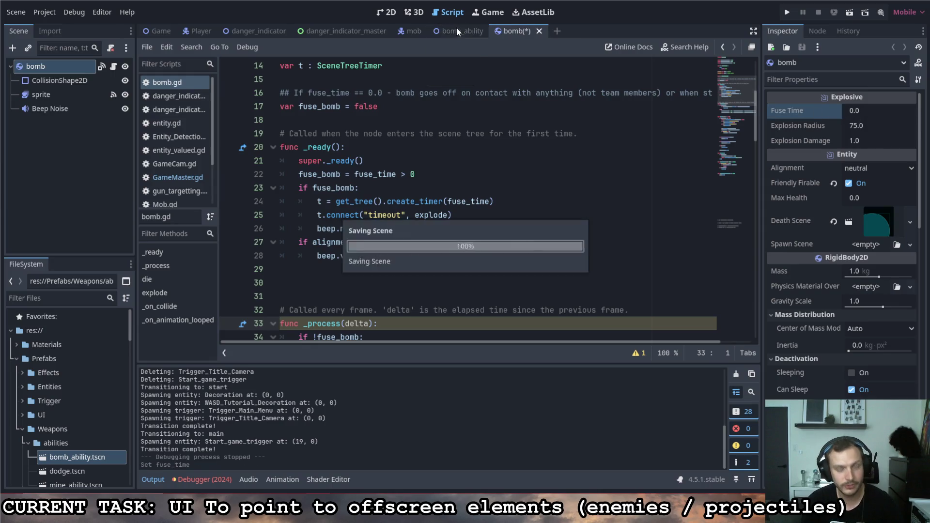
Lower bomb_ability's Default Charges from 1000 to 5 and save the scene.
click(455, 31)
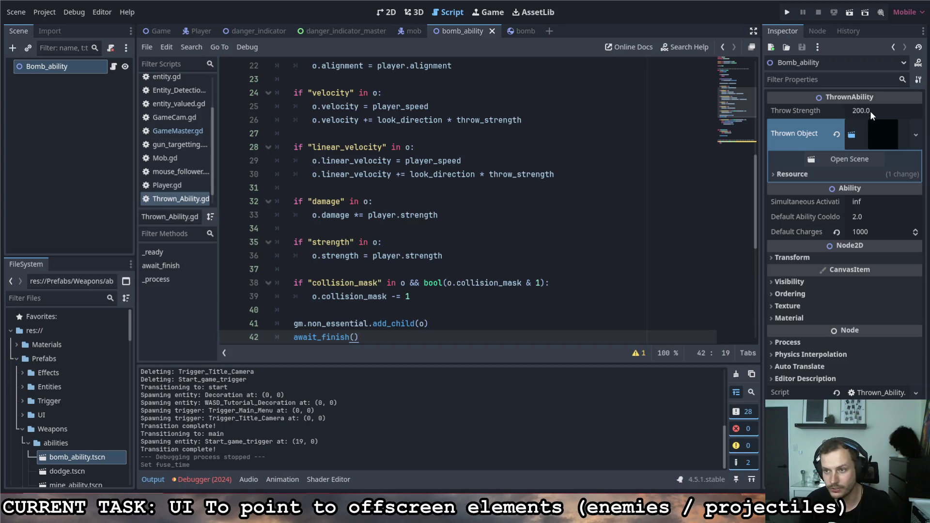
click(864, 229)
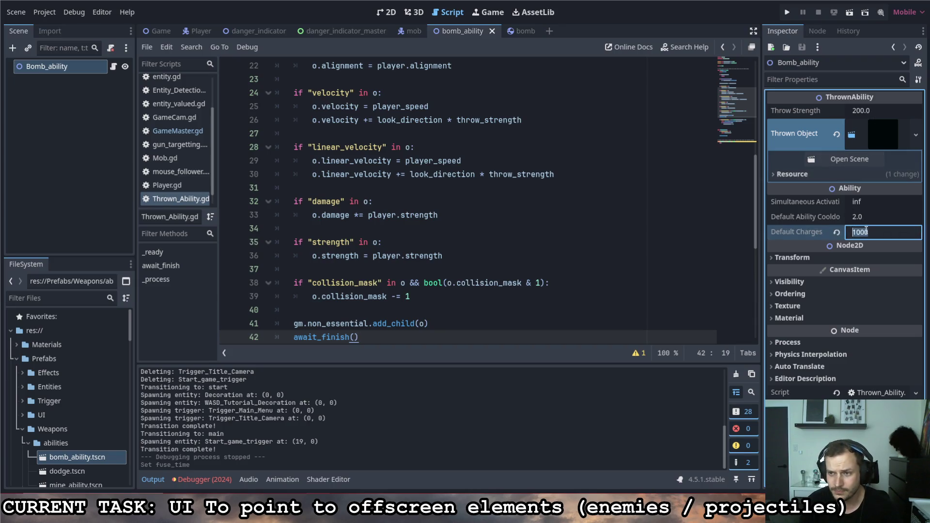
text(5)
key(Return)
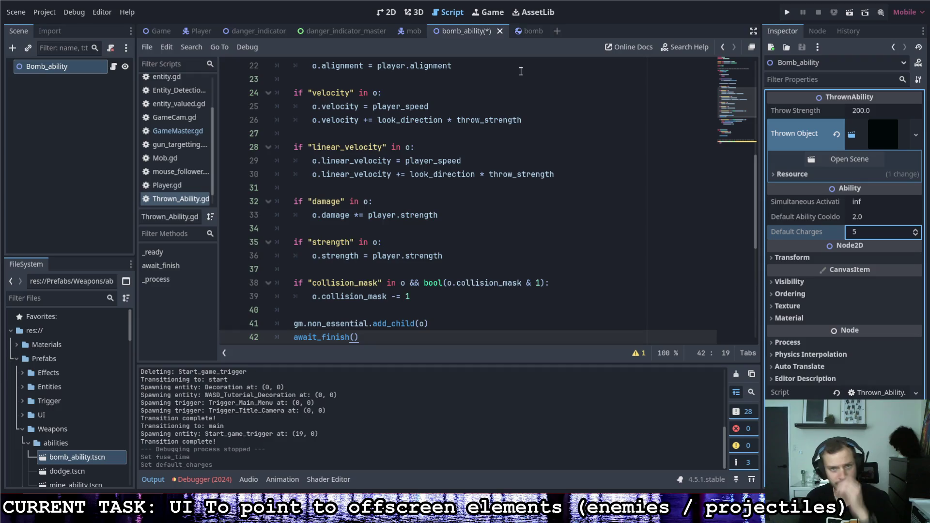
key(ctrl+s)
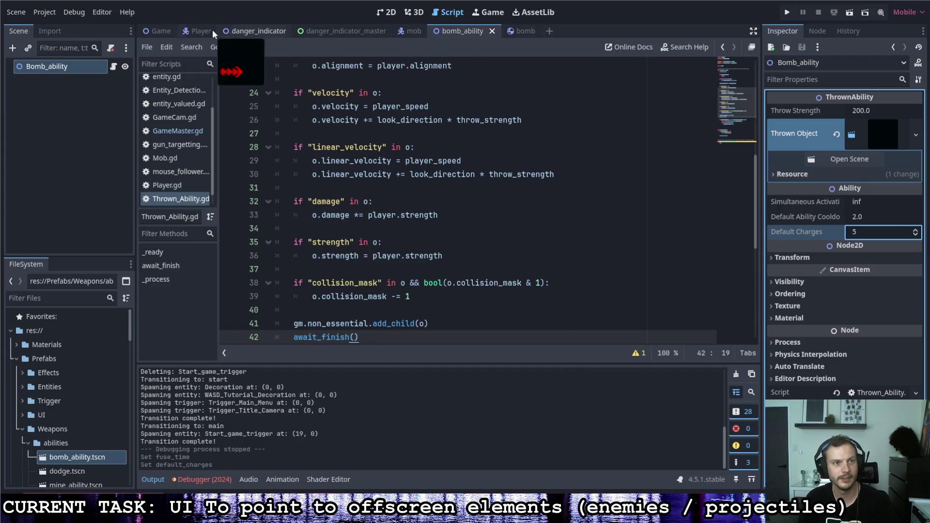
Open the Player scene and select its Player root node to inspect its properties.
click(198, 31)
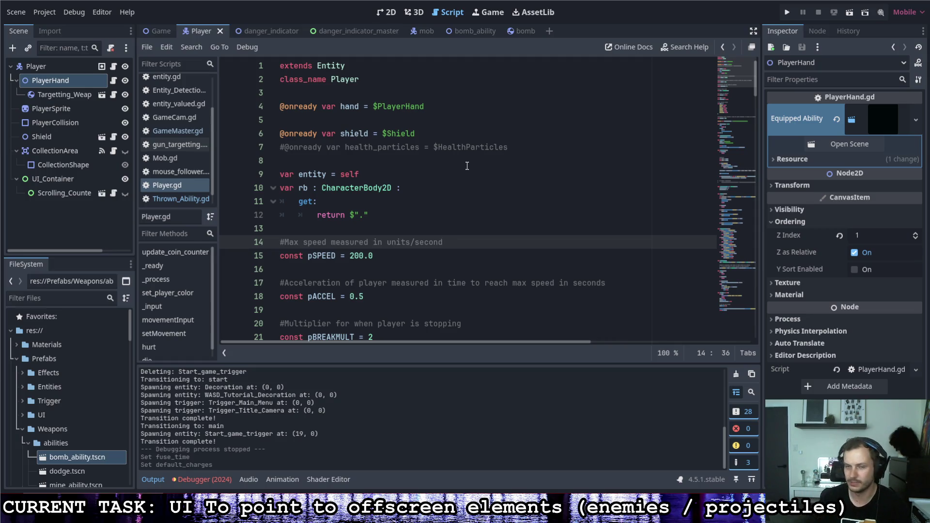
click(61, 67)
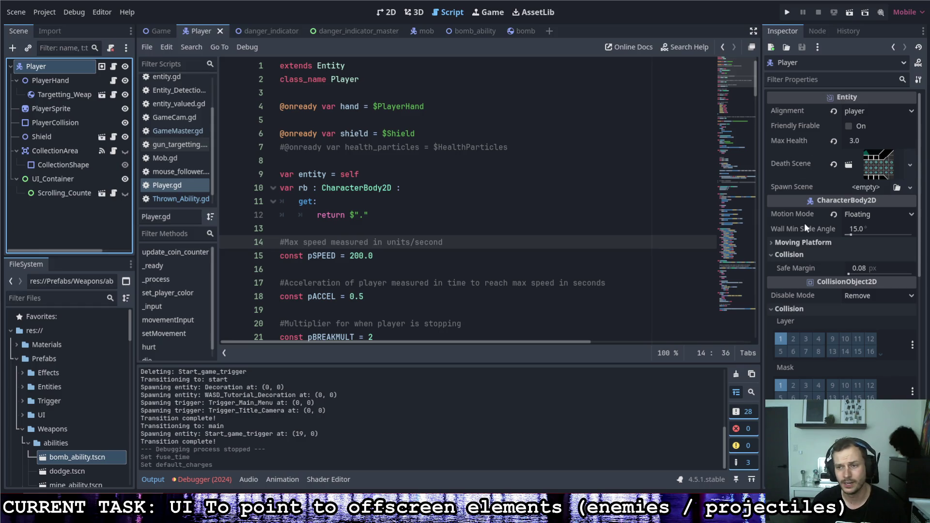
mouse_move(814, 215)
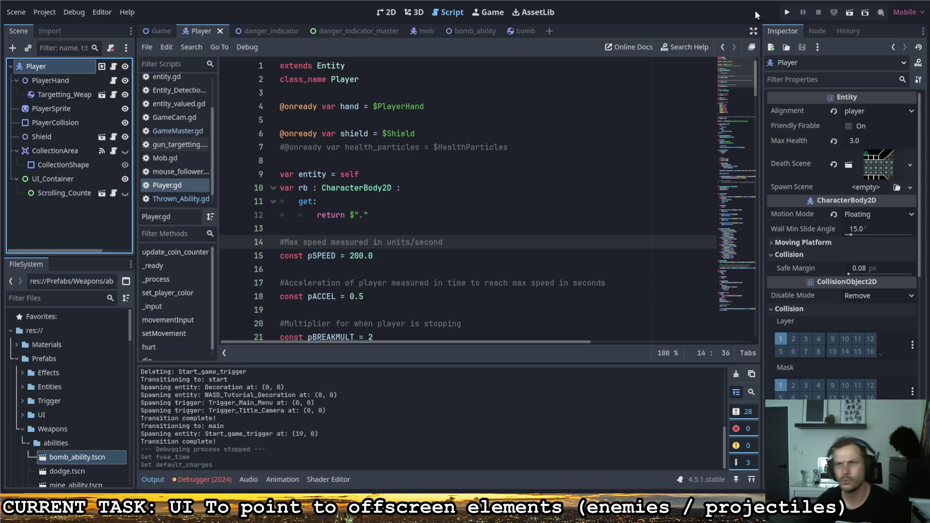
click(788, 12)
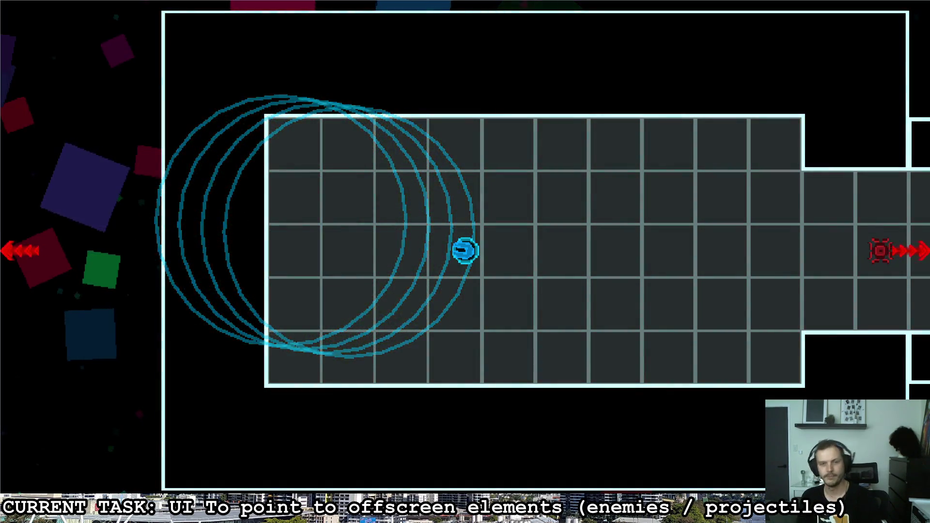
key(d)
key(d)
click(864, 250)
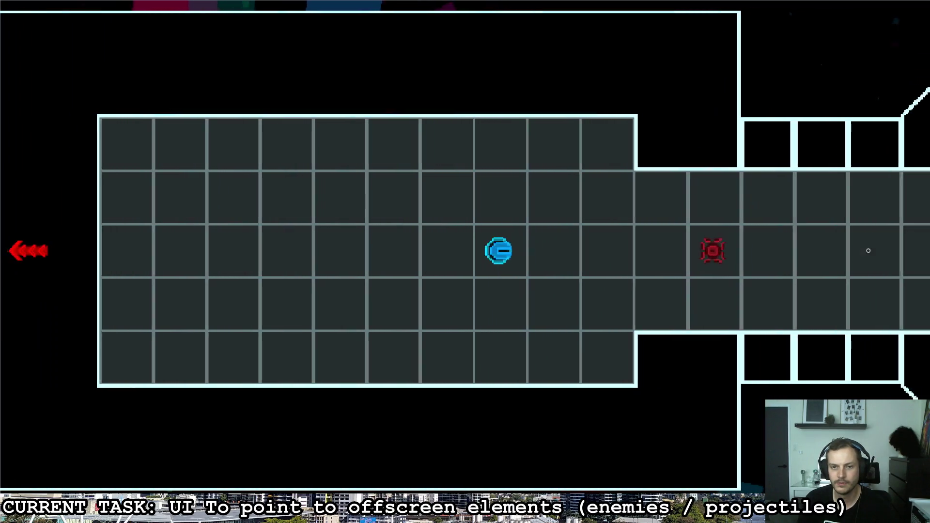
click(865, 249)
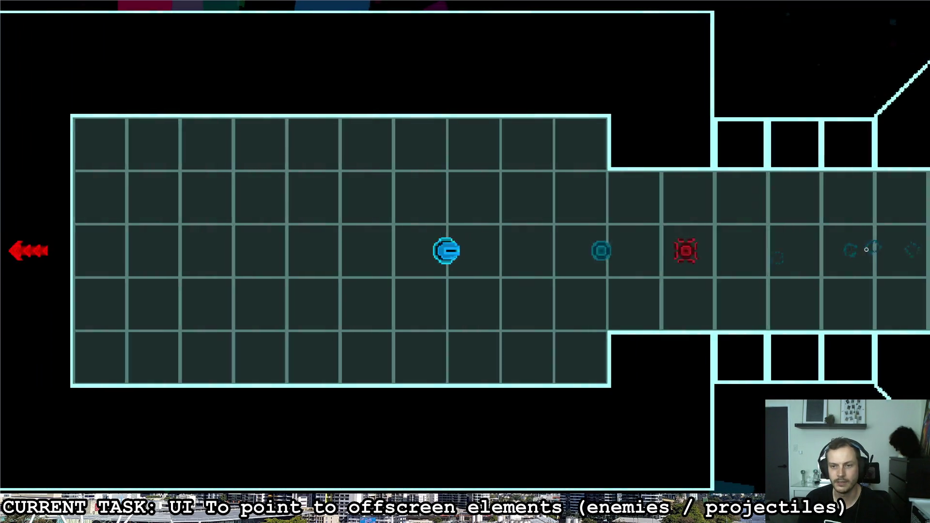
key(Escape)
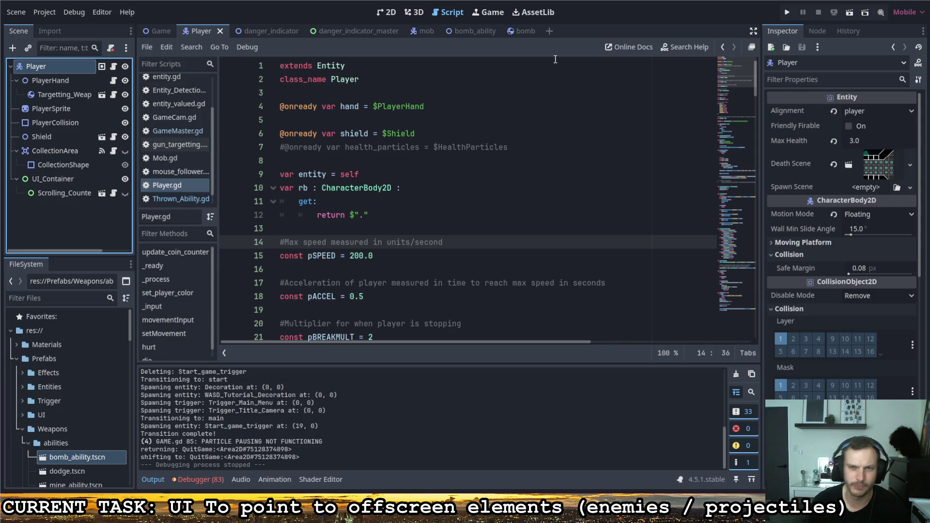
Open the mob scene and its entity.gd script.
click(421, 30)
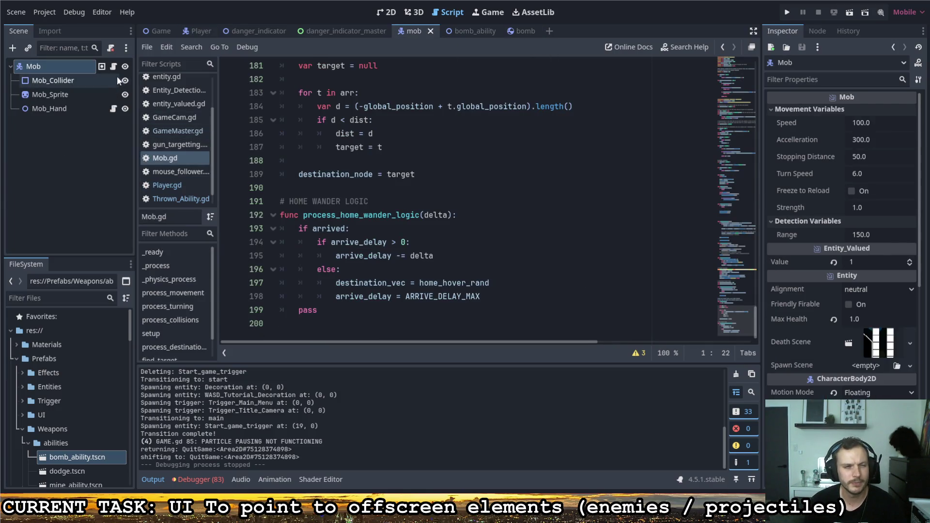
scroll(361, 247, up, 20)
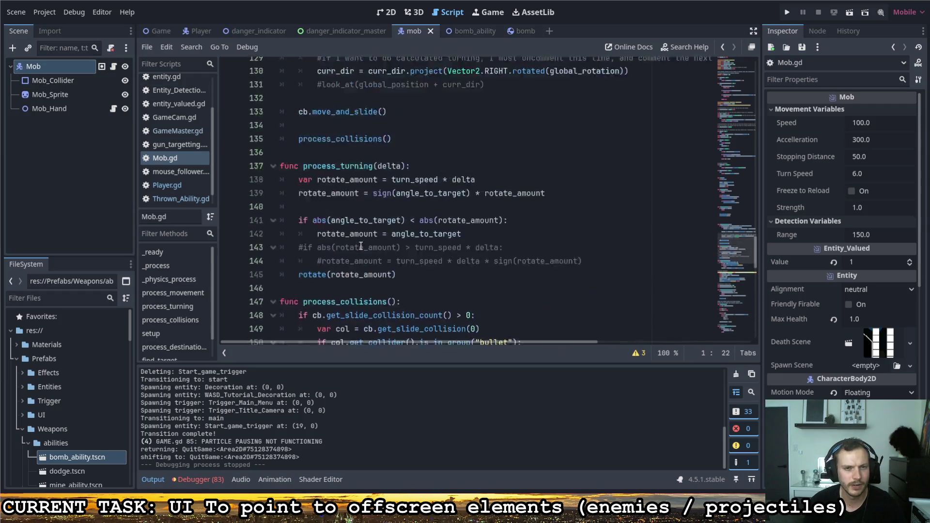
scroll(361, 246, down, 5)
scroll(356, 246, up, 15)
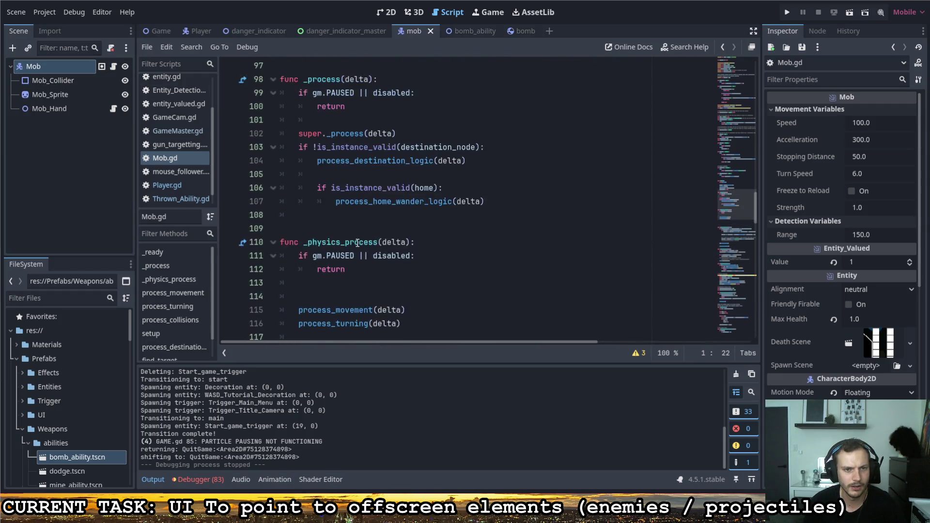
click(168, 87)
click(167, 80)
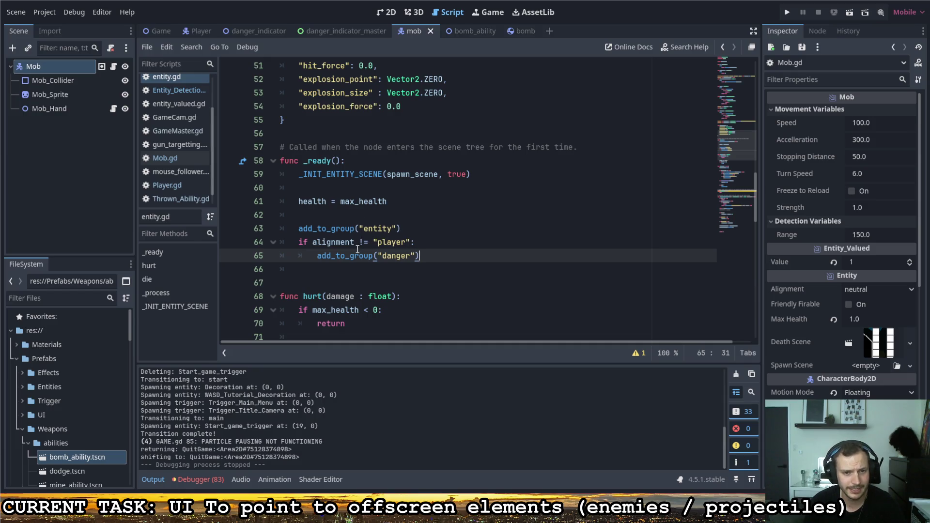
mouse_move(302, 38)
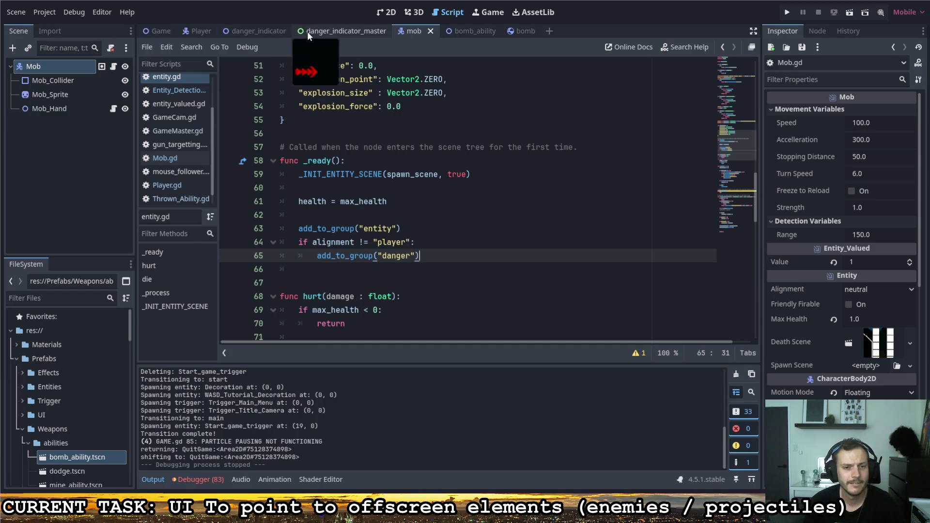
Add GameMaster.game.UI_DangerMaster.add_danger(self) after the danger group call and save entity.gd.
key(Return)
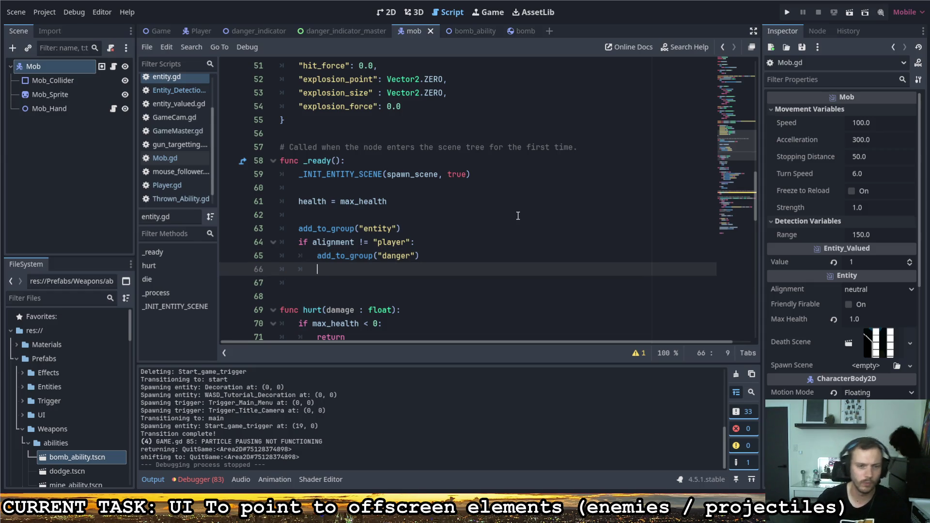
text(Game)
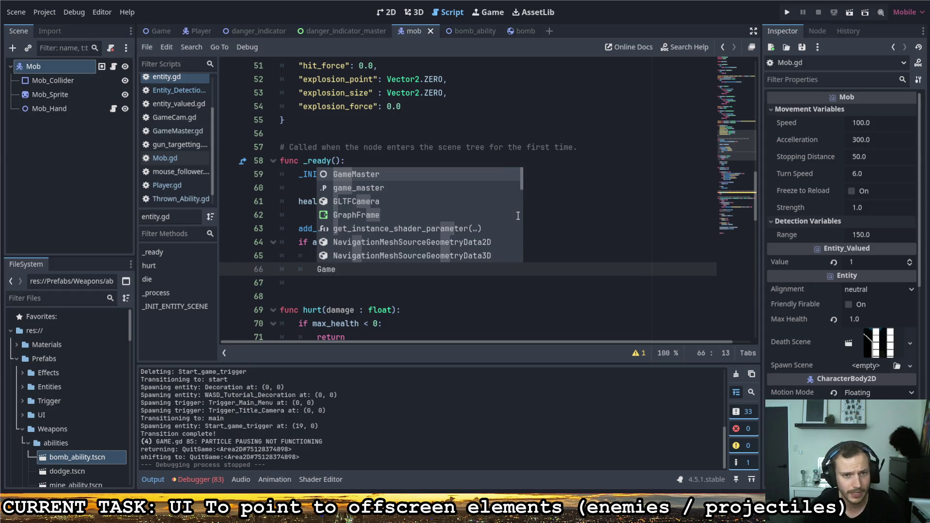
key(Return)
text(.game)
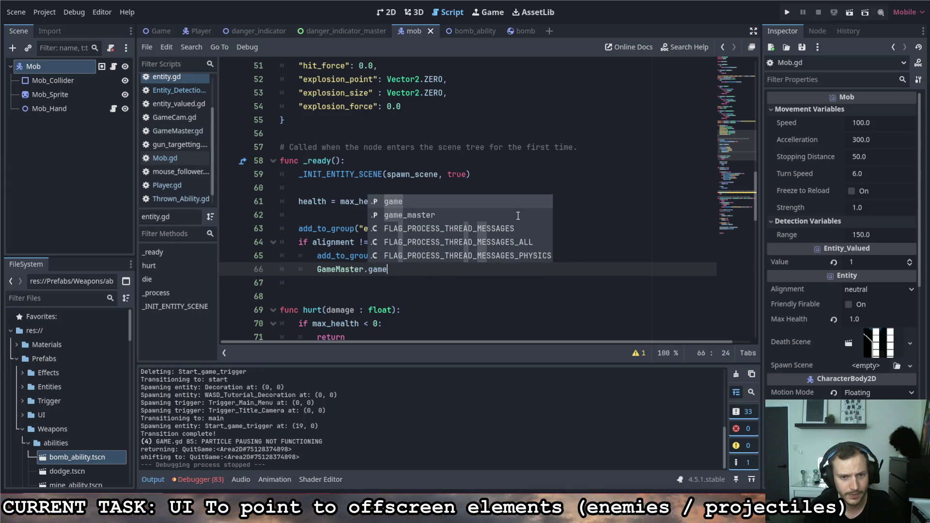
text(.)
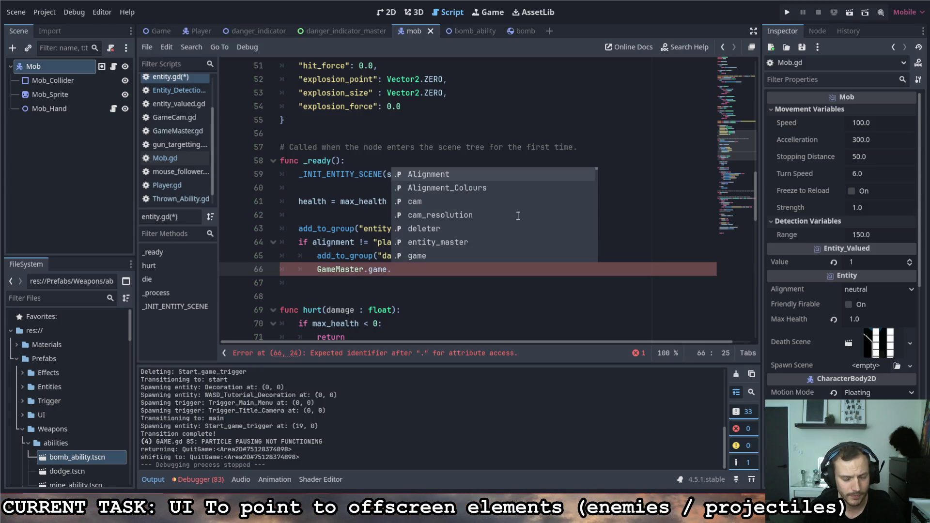
text(UI_D)
key(Return)
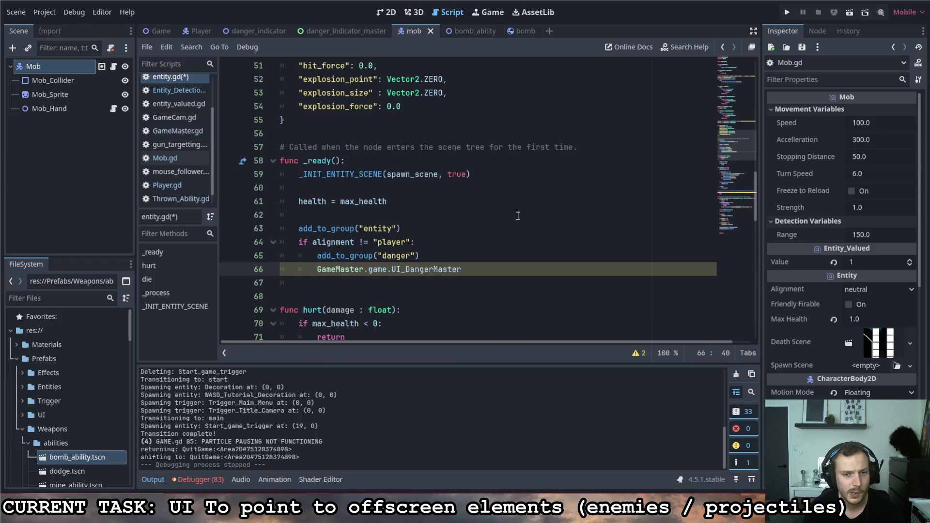
text(.)
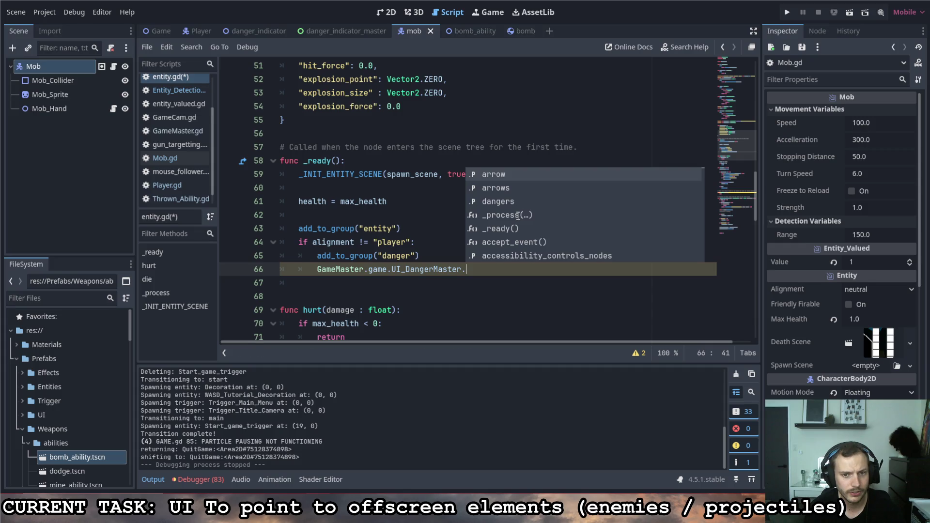
text(add)
text(_danger())
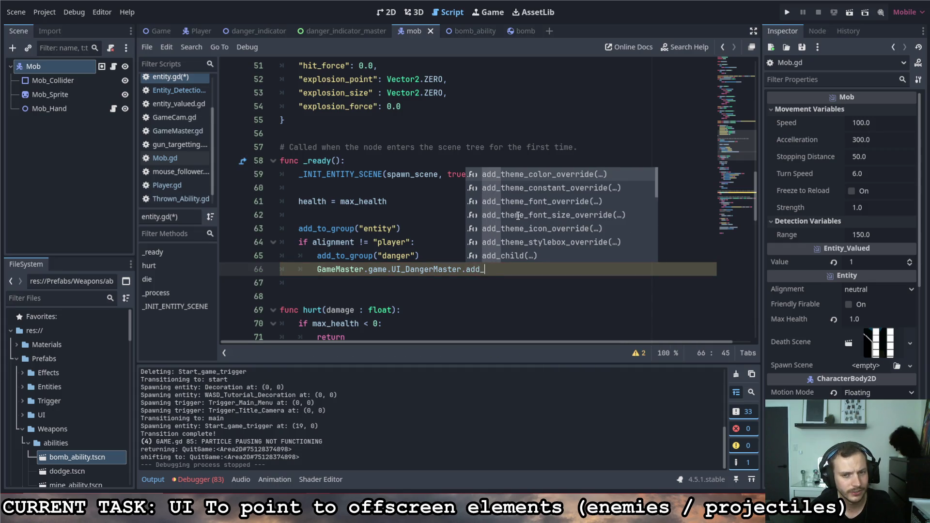
text(self)
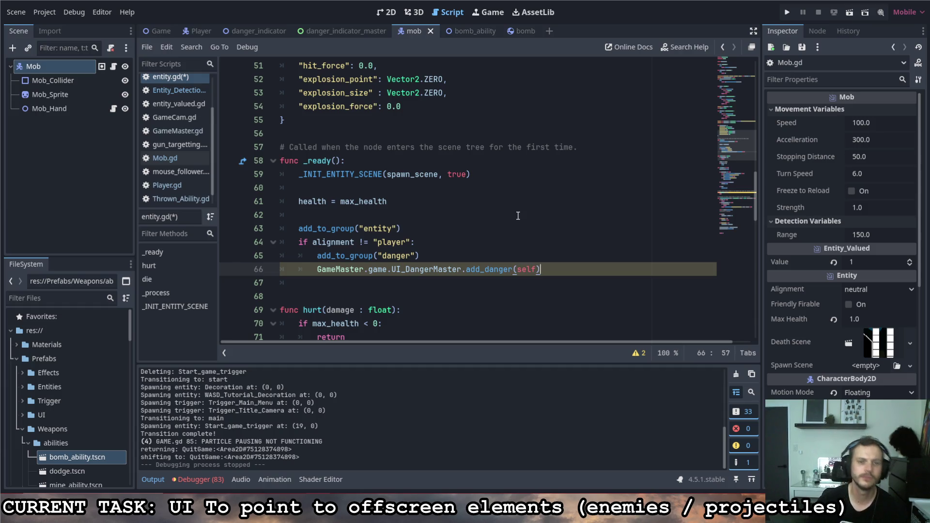
click(502, 245)
key(ctrl+s)
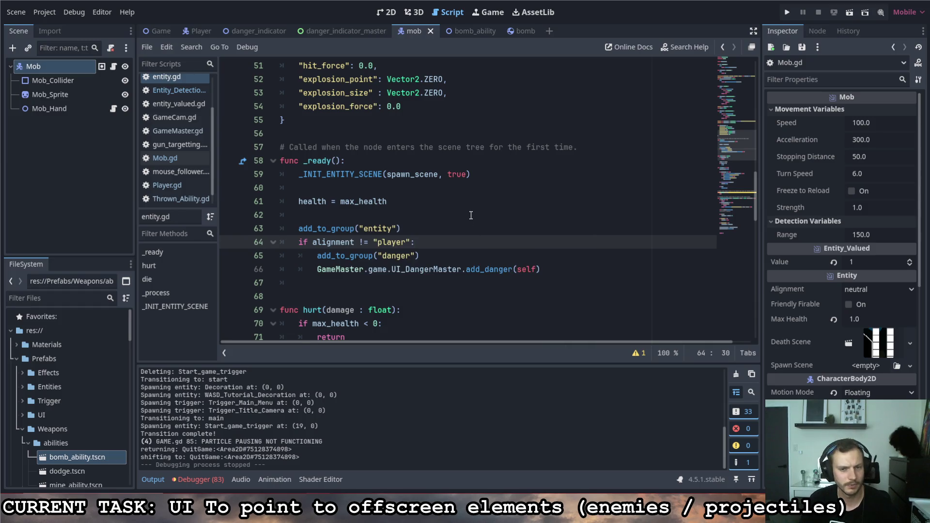
click(355, 31)
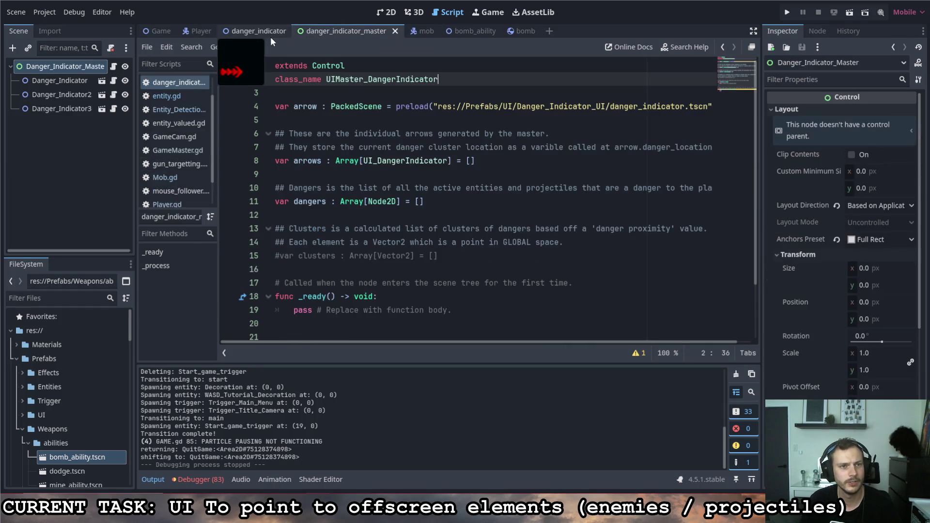
Start a new func add_danger(Node2D) below _process, adding parameter name n.
scroll(335, 262, down, 2)
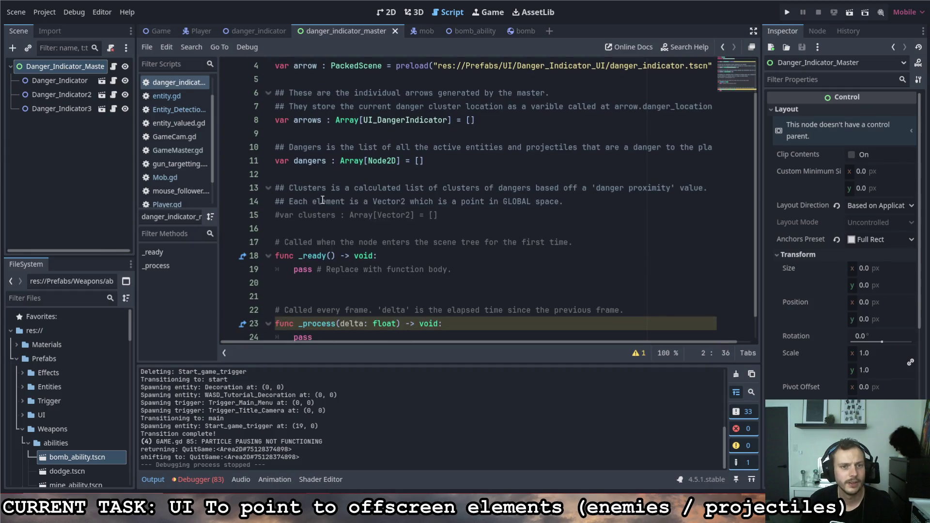
click(375, 330)
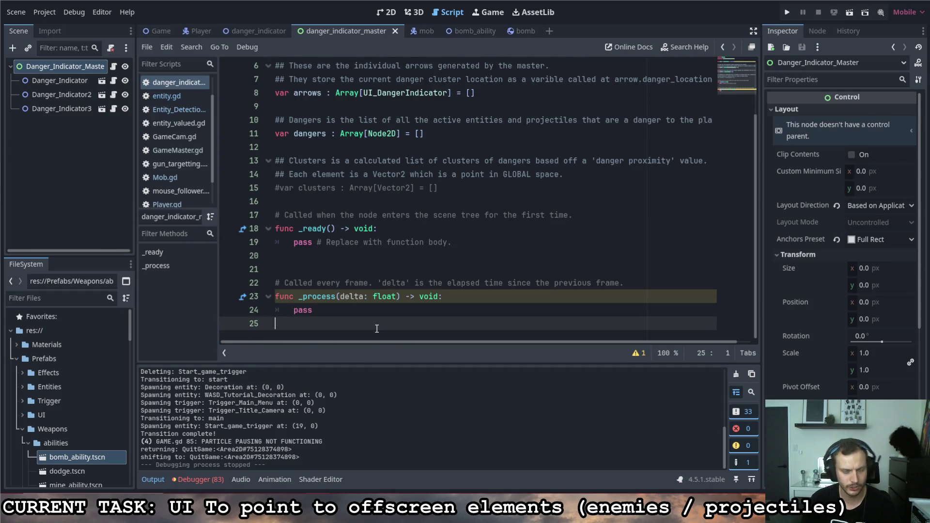
key(Return)
text(func add_danger(N)
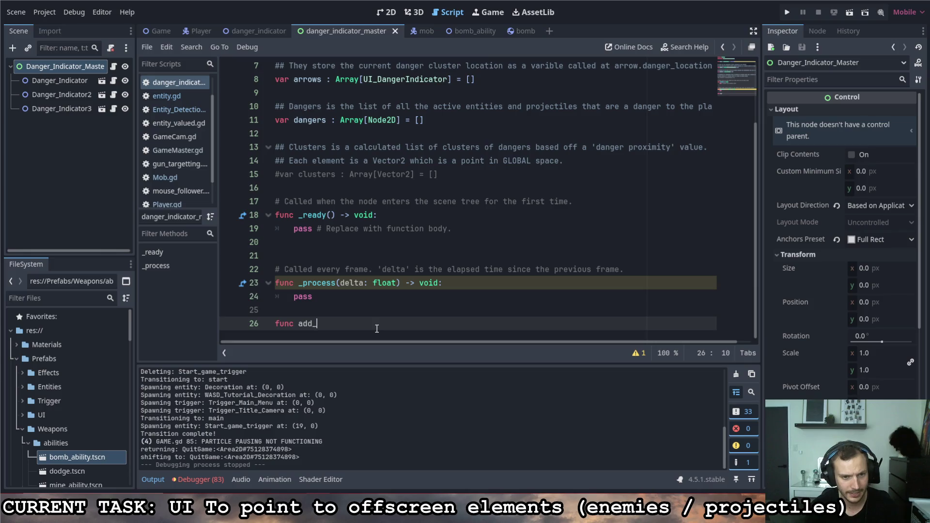
text(ode)
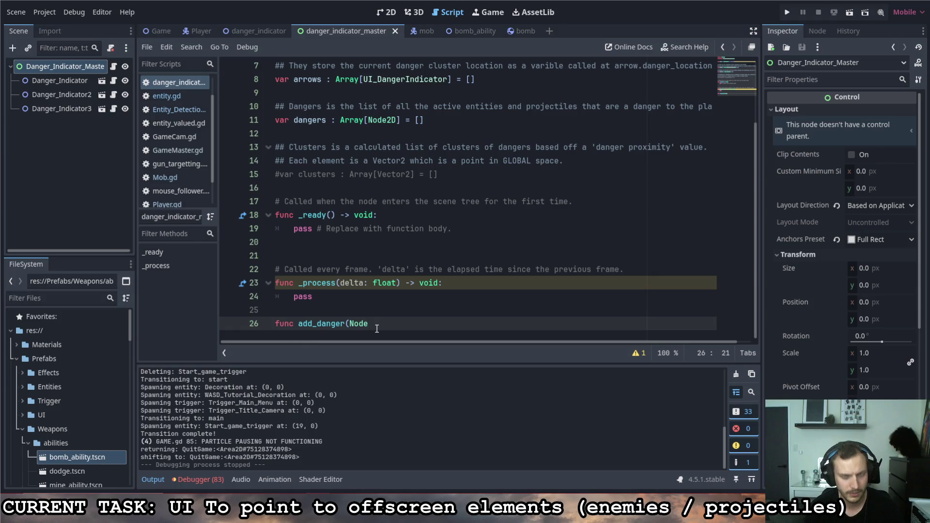
text(2D):)
key(Return)
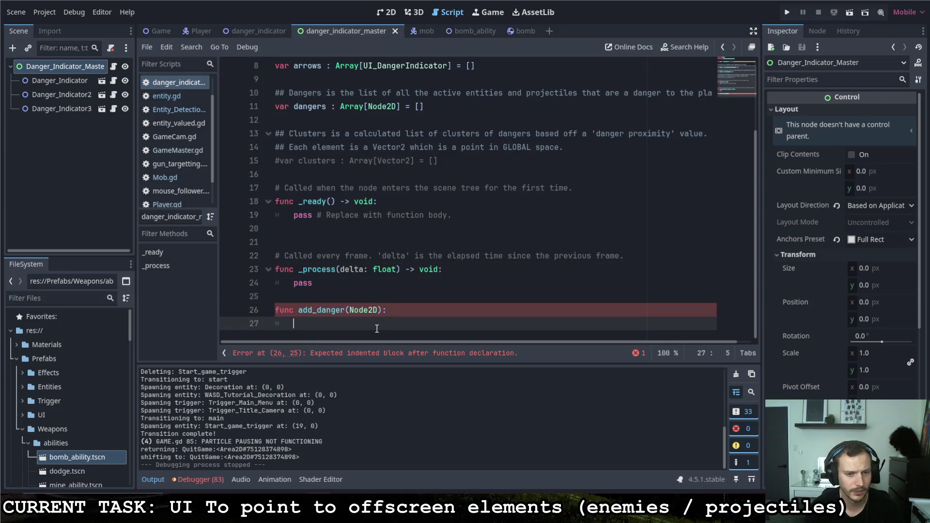
click(382, 310)
text(n)
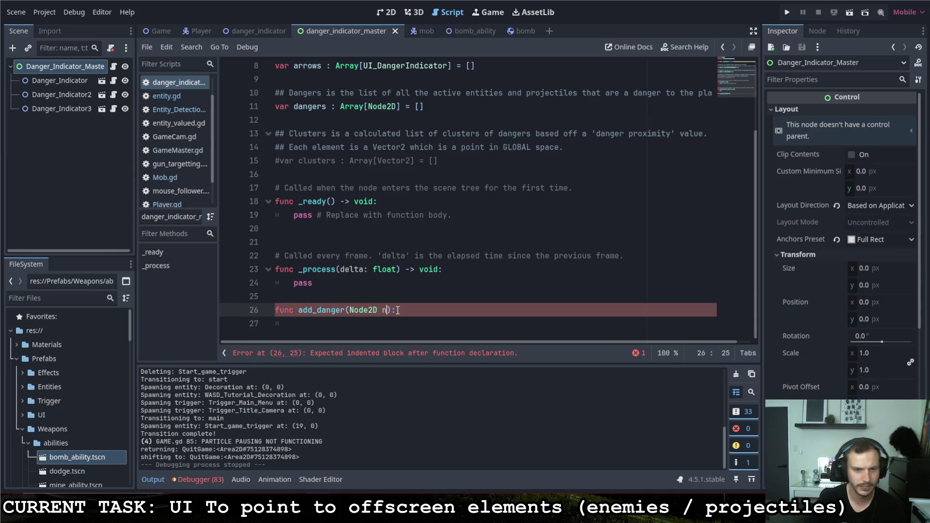
key(Down)
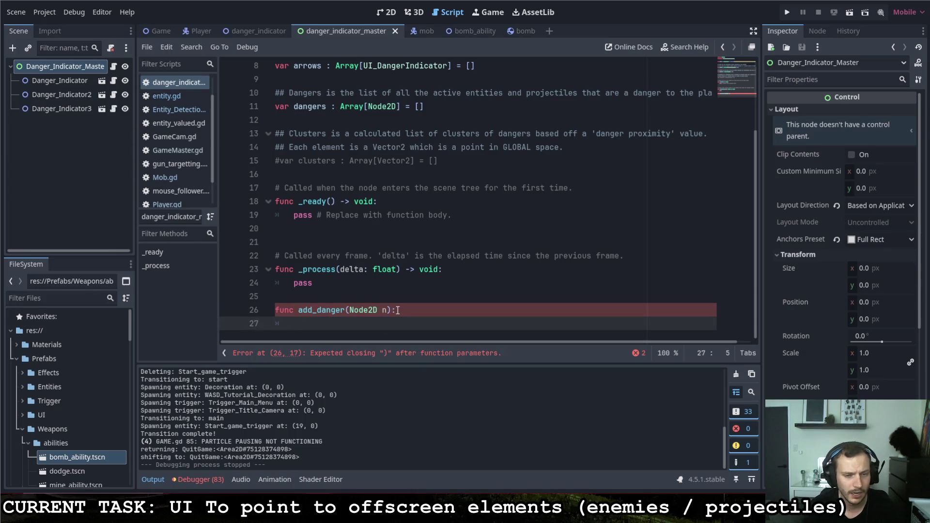
Begin the body with dangers. and retype the parameter as n:Node2D.
text(if)
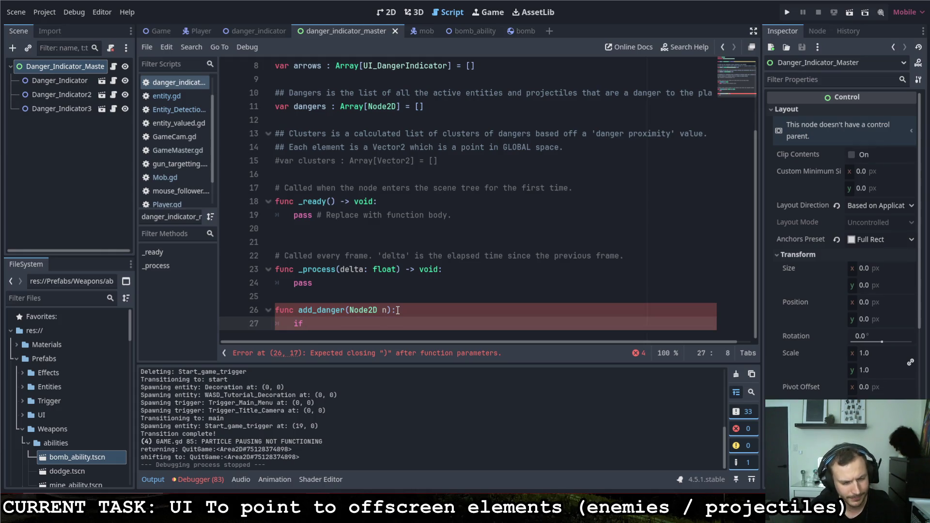
key(BackSpace)
key(BackSpace)
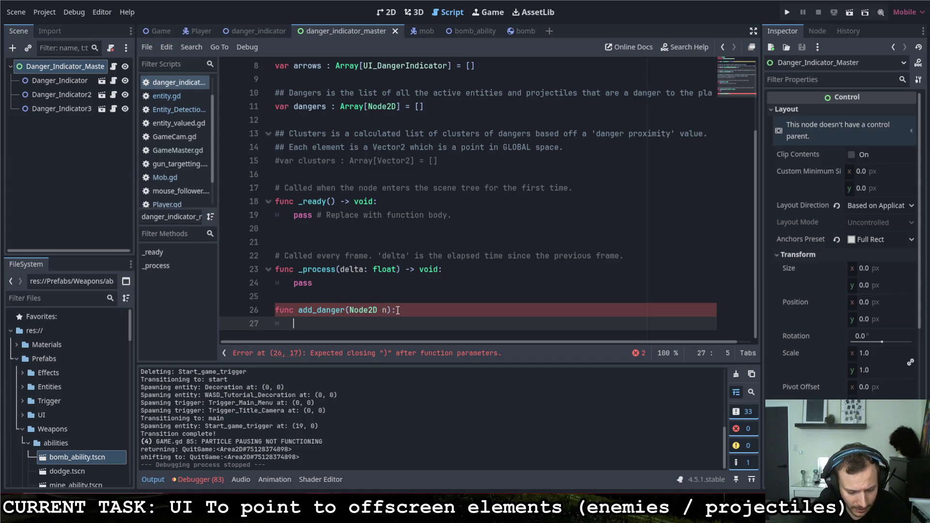
text(dangers.app)
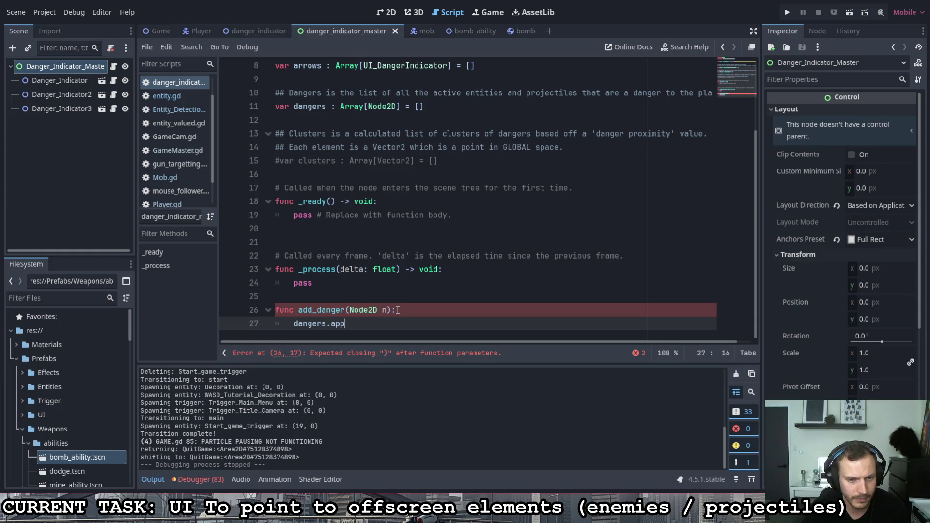
key(BackSpace)
key(BackSpace)
key(BackSpace)
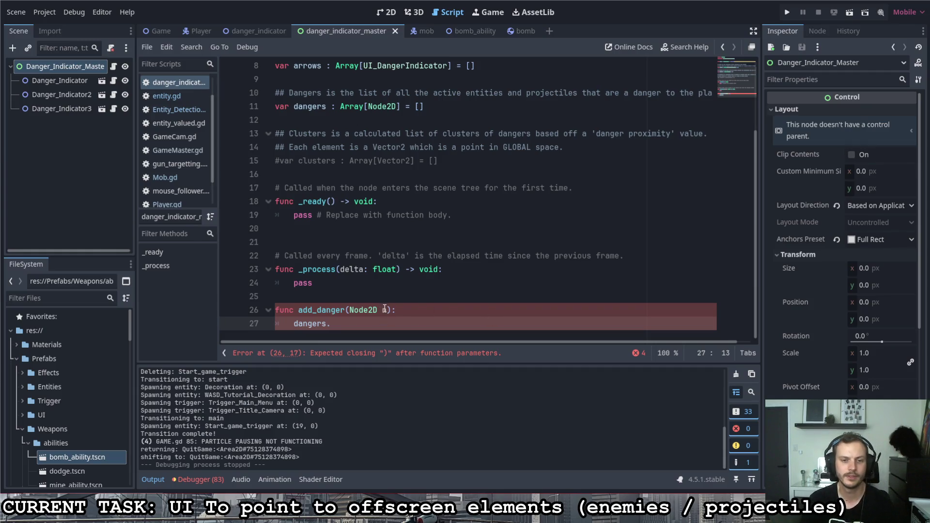
drag(384, 310, 350, 310)
key(BackSpace)
text(n)
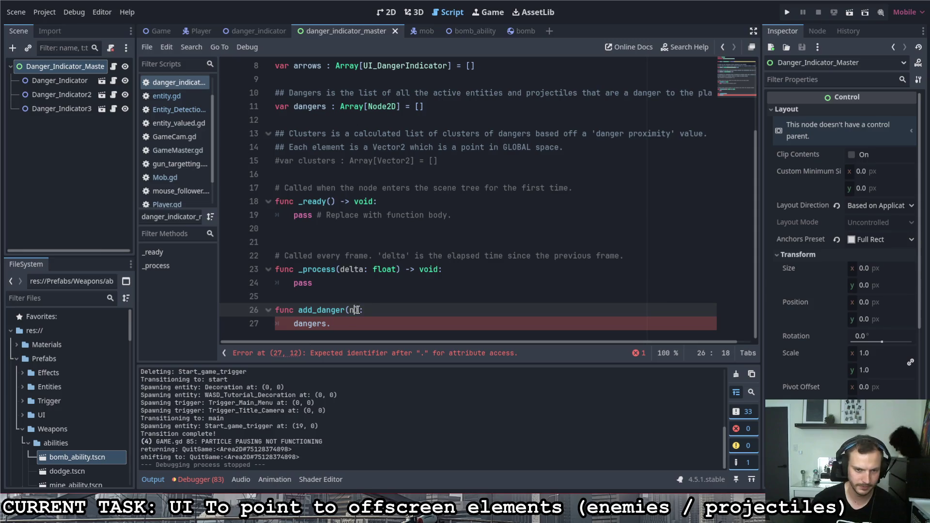
text(:Node2D)
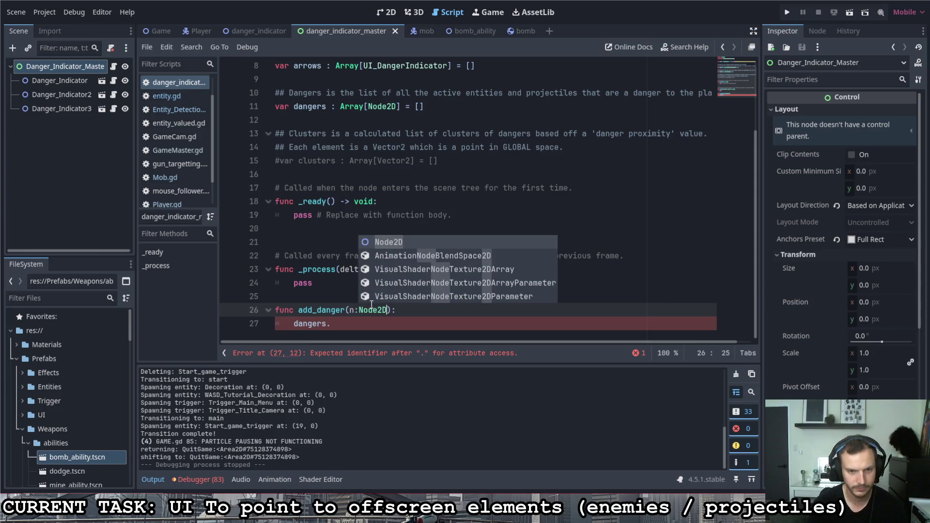
key(Left)
key(Left)
key(Left)
key(Left)
key(Left)
Finish the body as dangers.append(n) via autocomplete and save the script.
click(356, 326)
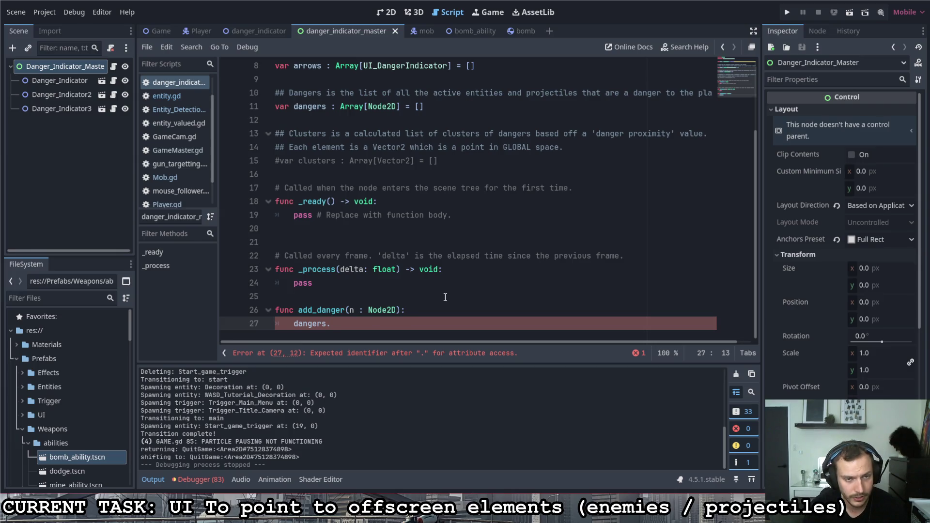
text(a)
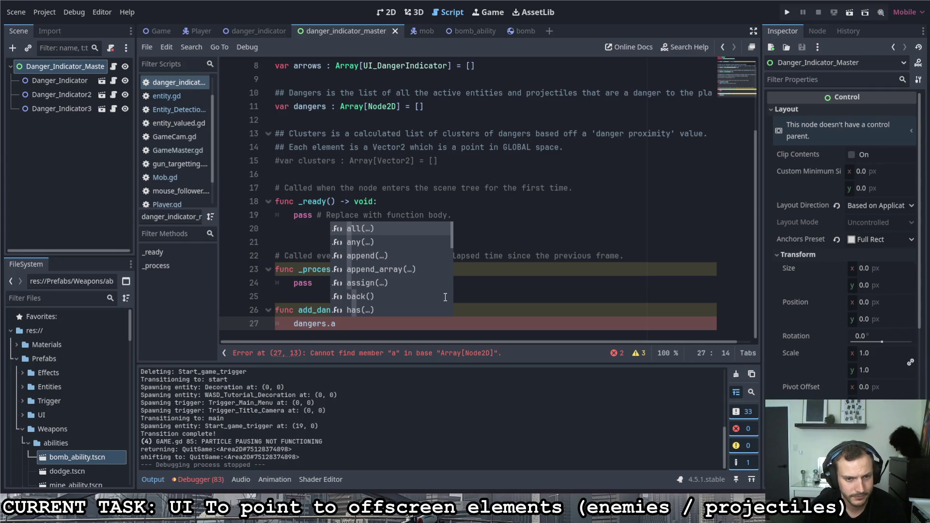
key(Down)
key(Down)
key(Return)
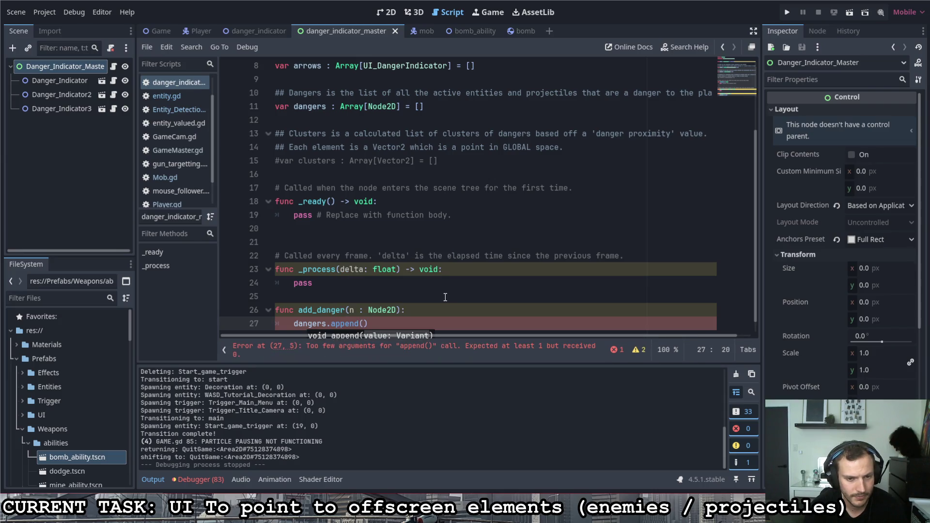
text(n)
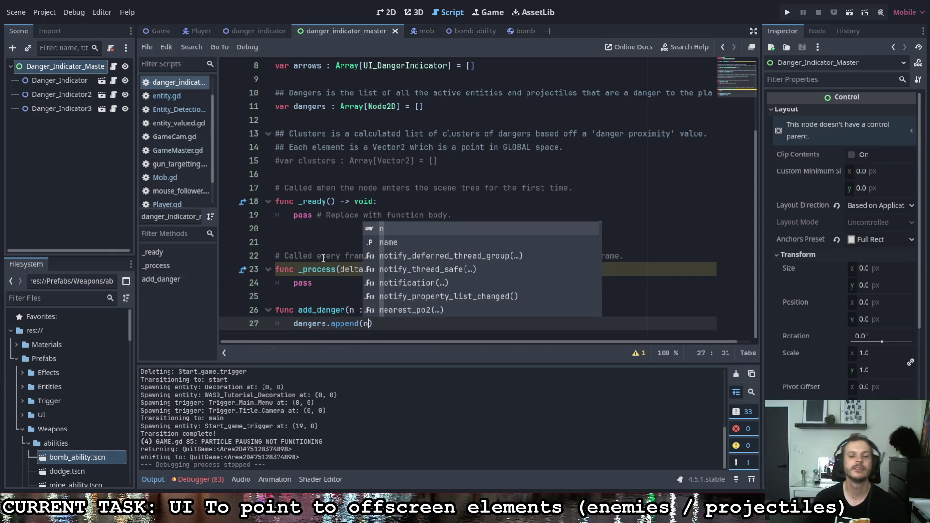
click(325, 257)
key(ctrl+s)
click(381, 324)
scroll(380, 324, down, 1)
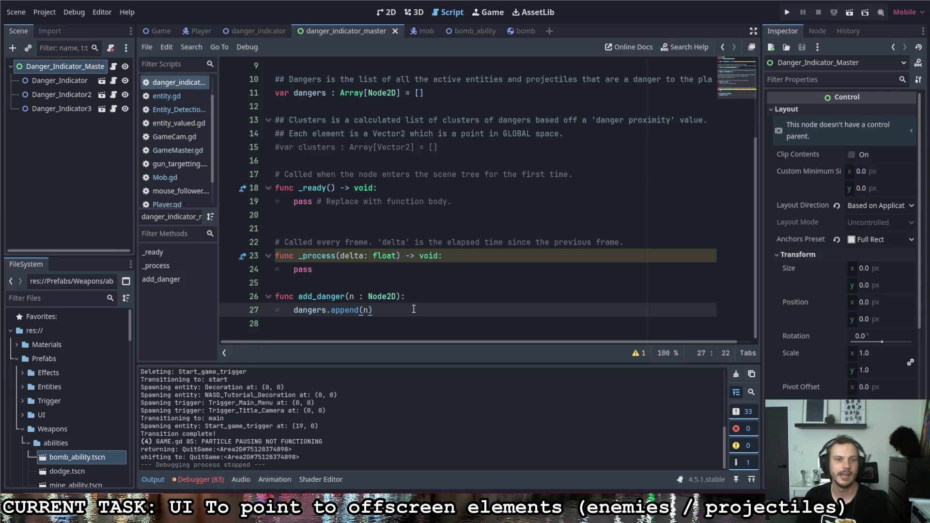
scroll(411, 305, up, 3)
Declare check_cooldown = 0.5 and check_cooldown_max = 0.5 below the clusters comment.
click(386, 267)
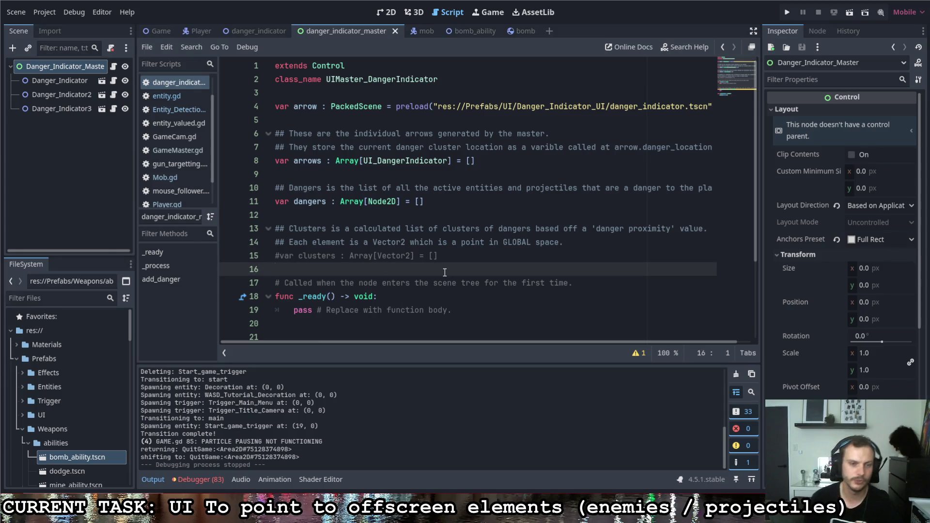
key(Return)
key(Return)
key(Up)
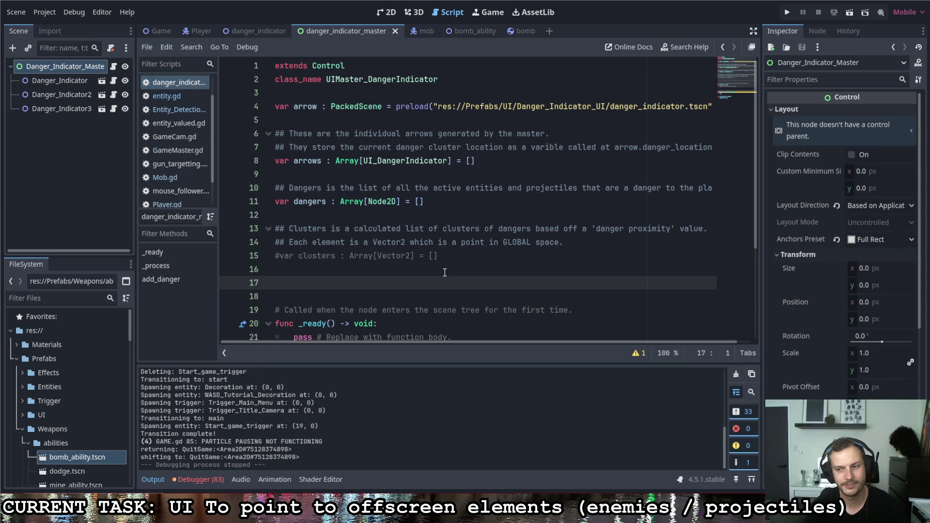
text(var )
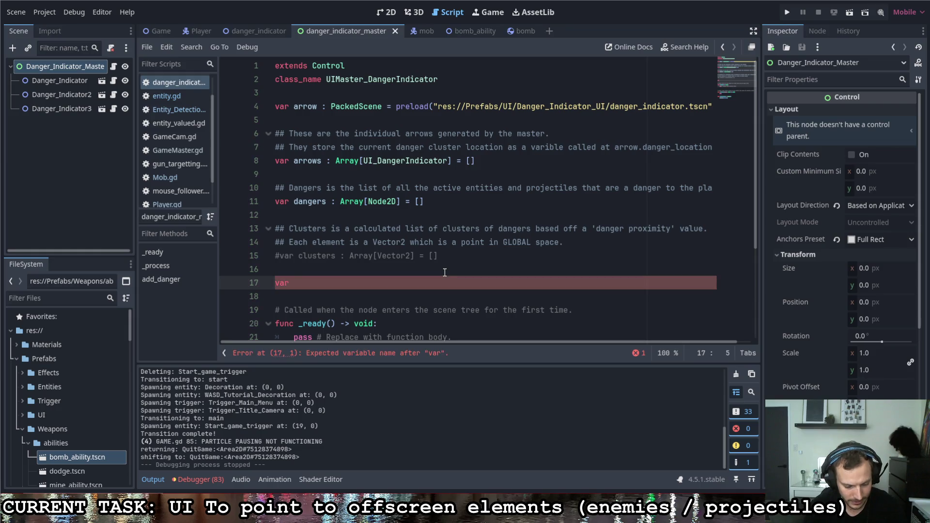
text(check_col)
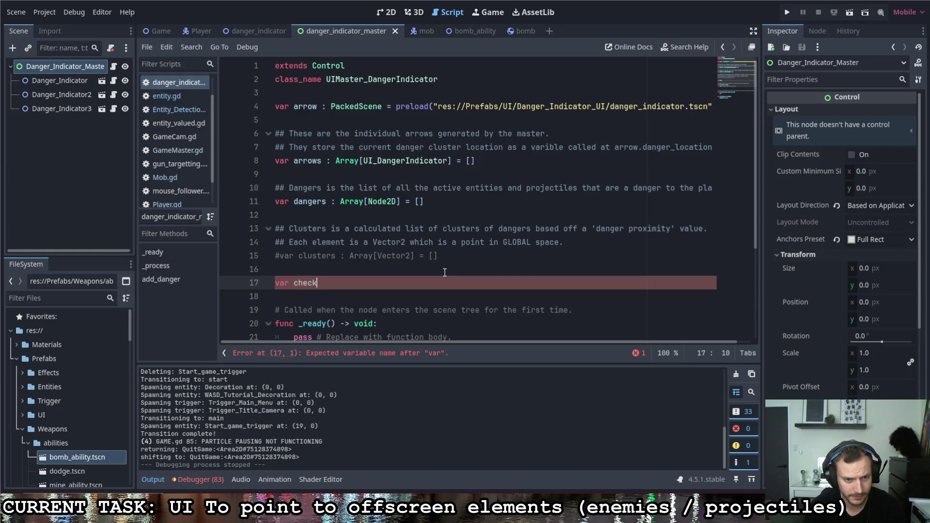
key(BackSpace)
text(ol)
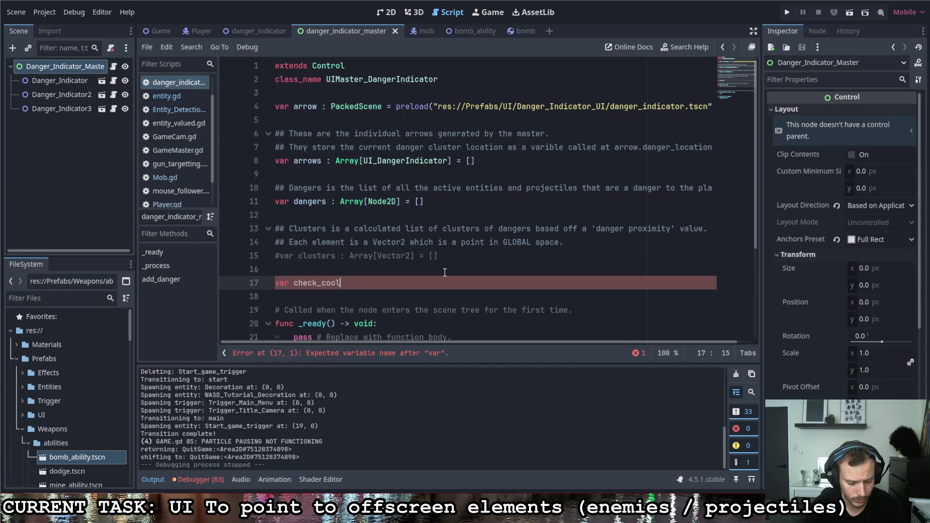
text(down = )
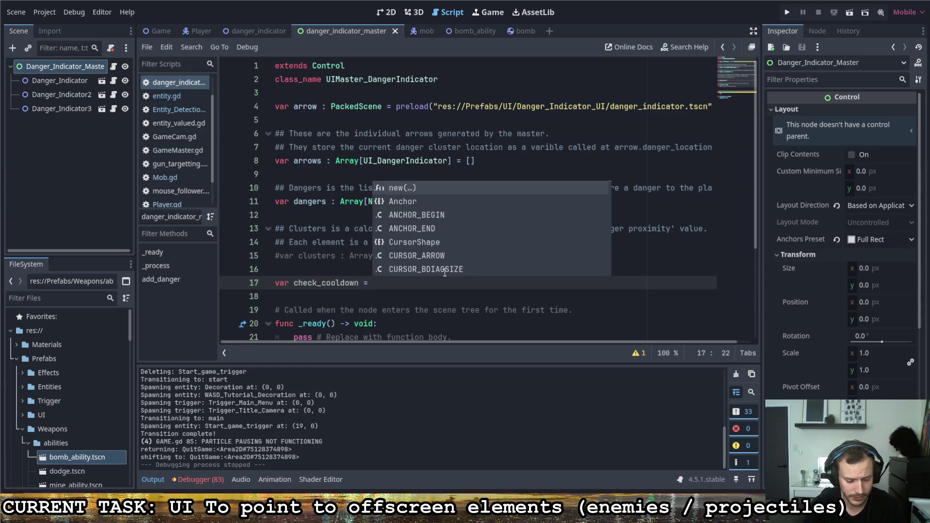
text(1.0)
key(BackSpace)
key(BackSpace)
key(BackSpace)
text(0.5)
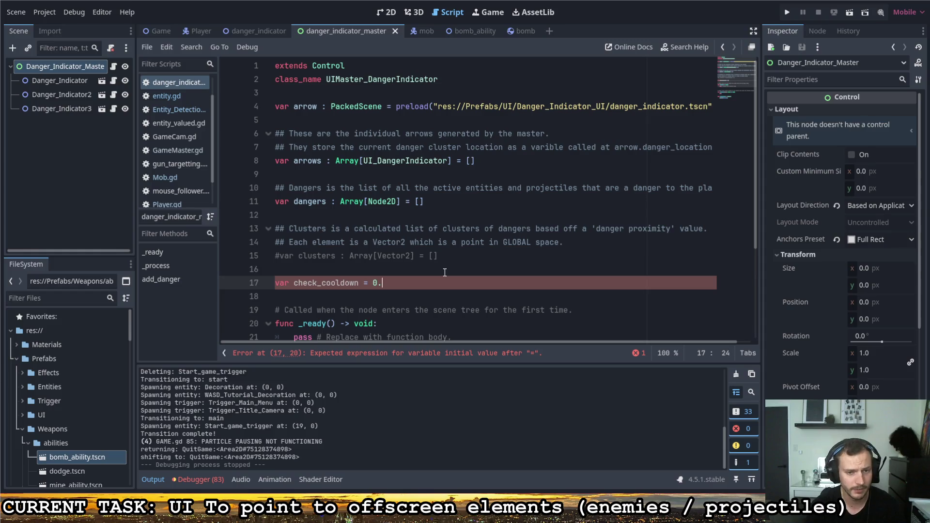
key(Return)
text(var check_c)
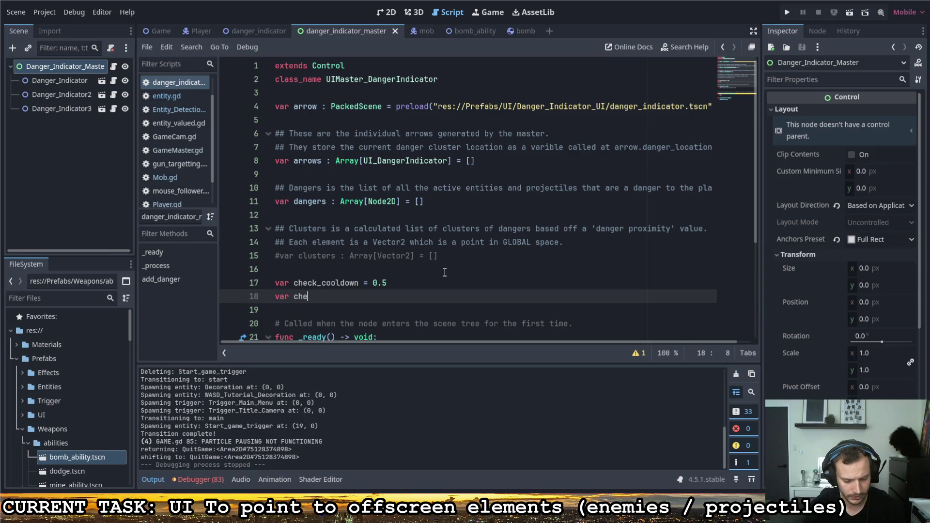
text(ooldown_max)
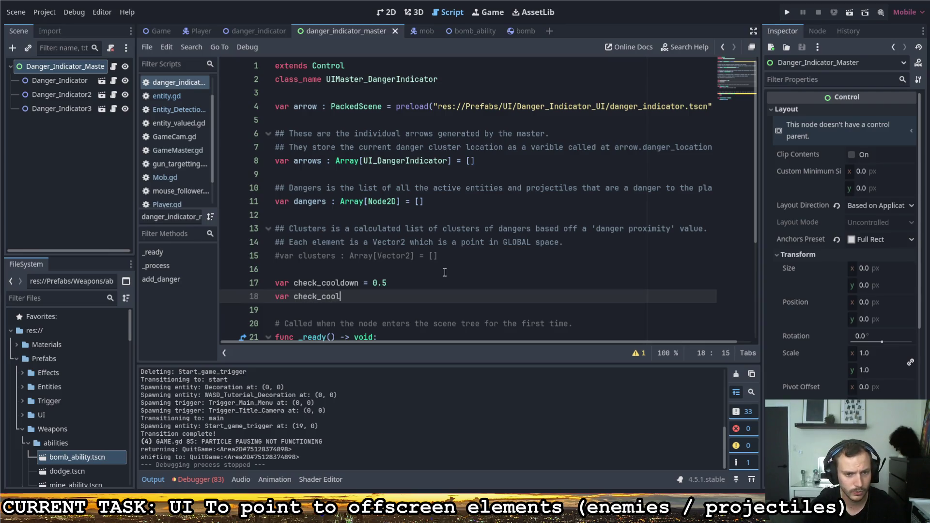
text( = 0.)
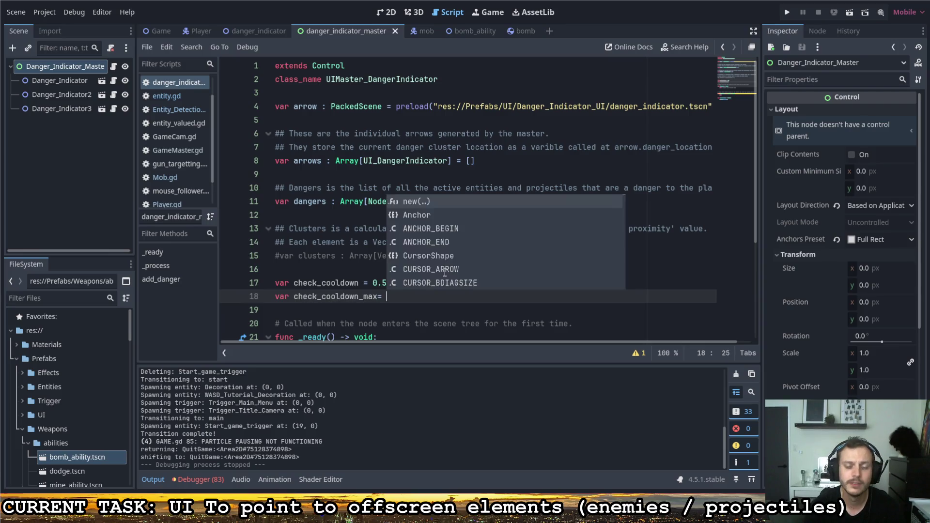
text(5)
Move check_cooldown below check_cooldown_max, set its start value to 0.0, and close the gap.
click(423, 284)
key(shift+Home)
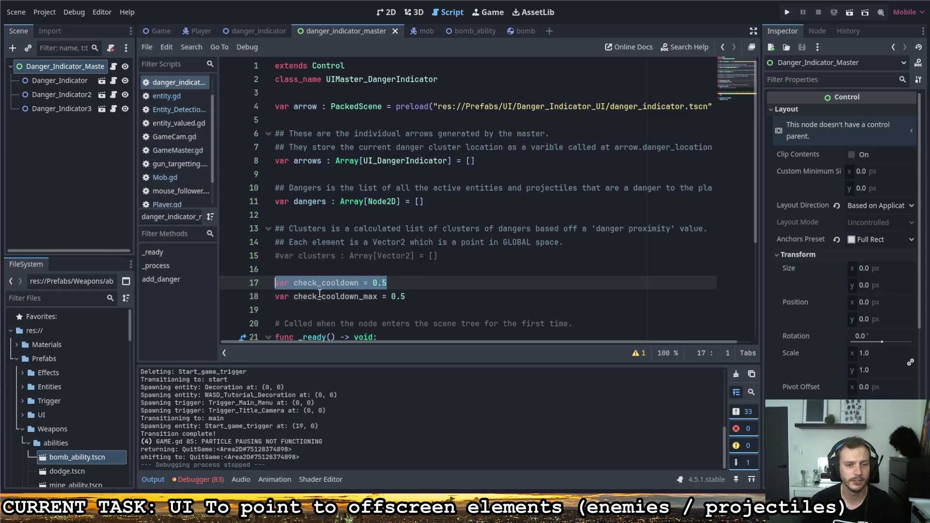
key(ctrl+x)
click(424, 297)
key(Return)
key(ctrl+v)
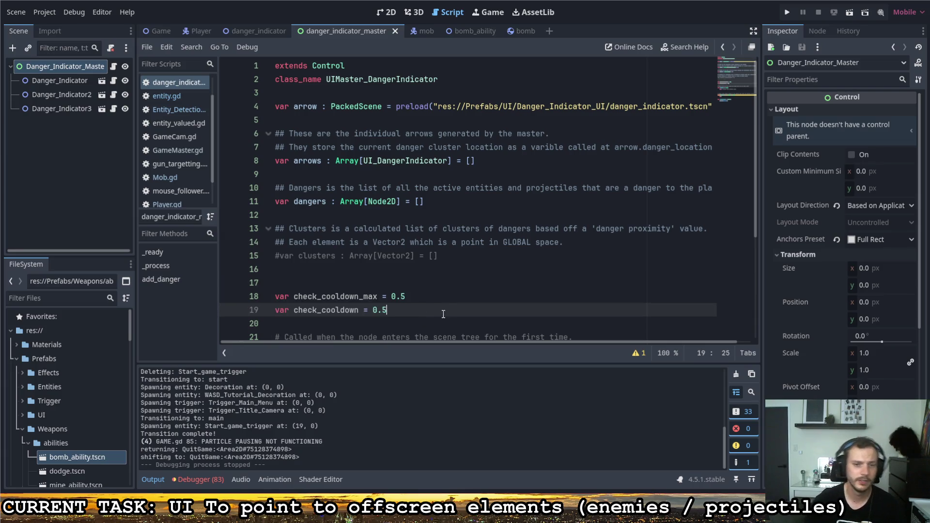
double_click(378, 299)
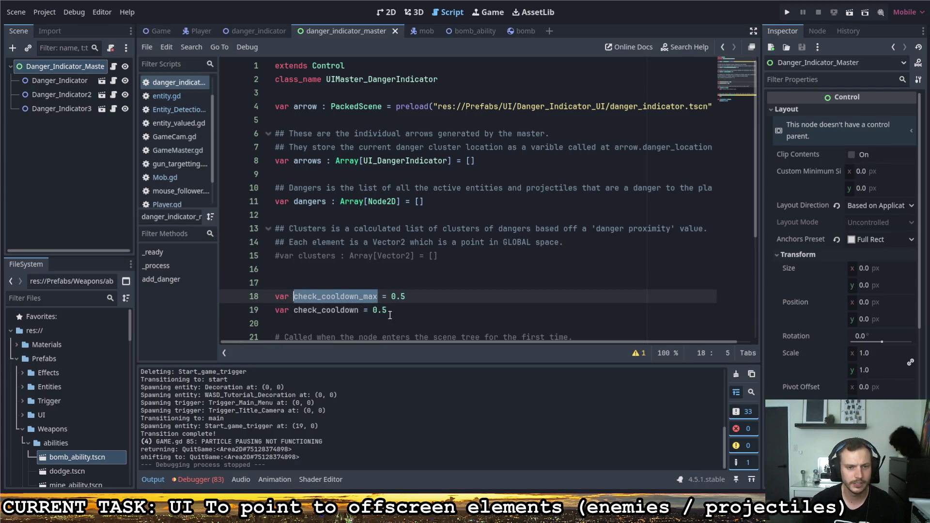
drag(387, 310, 372, 311)
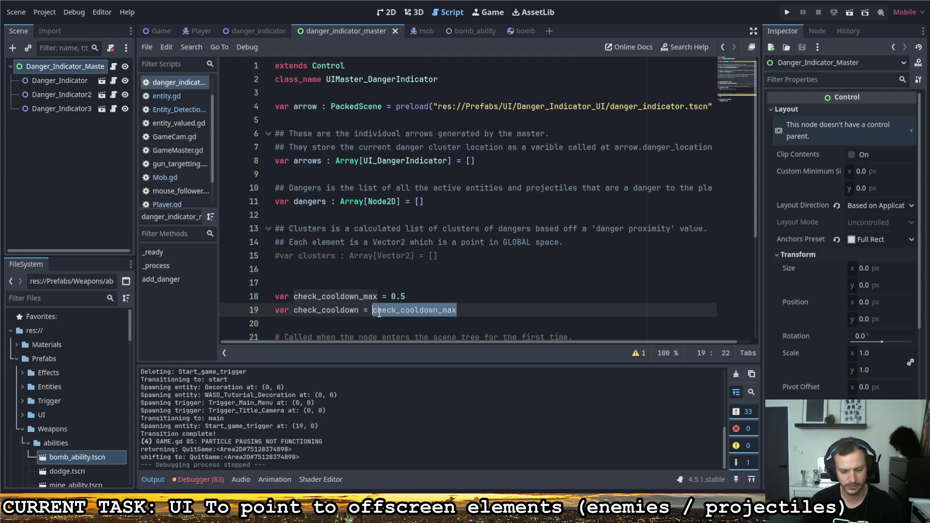
text(0.0)
key(Up)
key(Up)
key(Up)
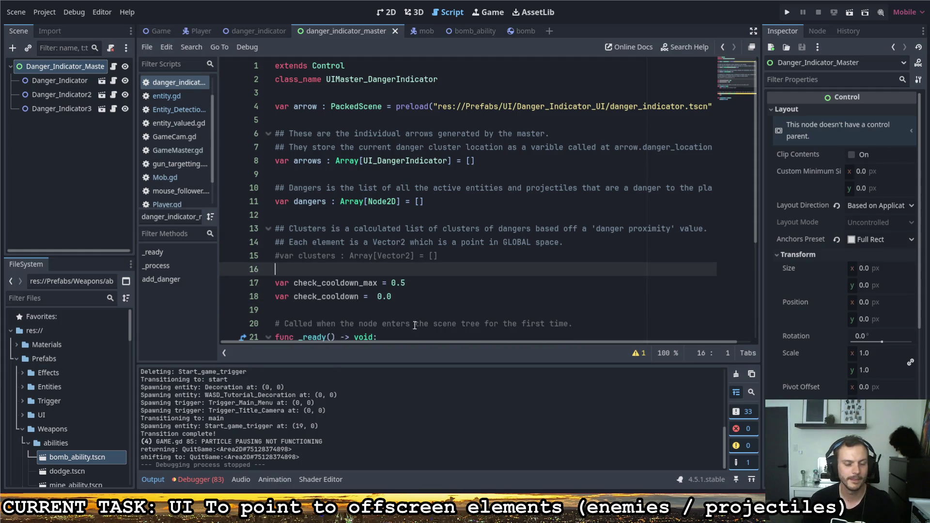
scroll(395, 320, down, 4)
click(356, 256)
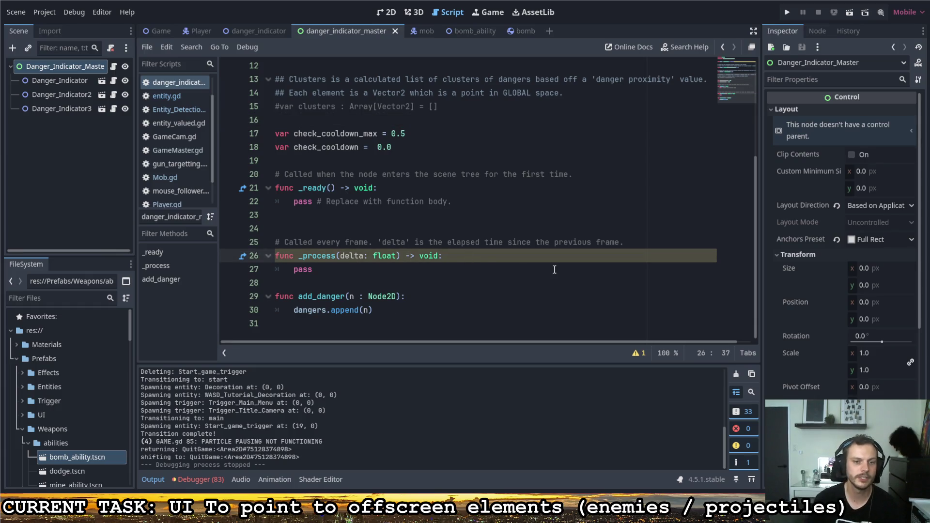
Replace pass in _process with a call to check_dangers(delta).
key(Return)
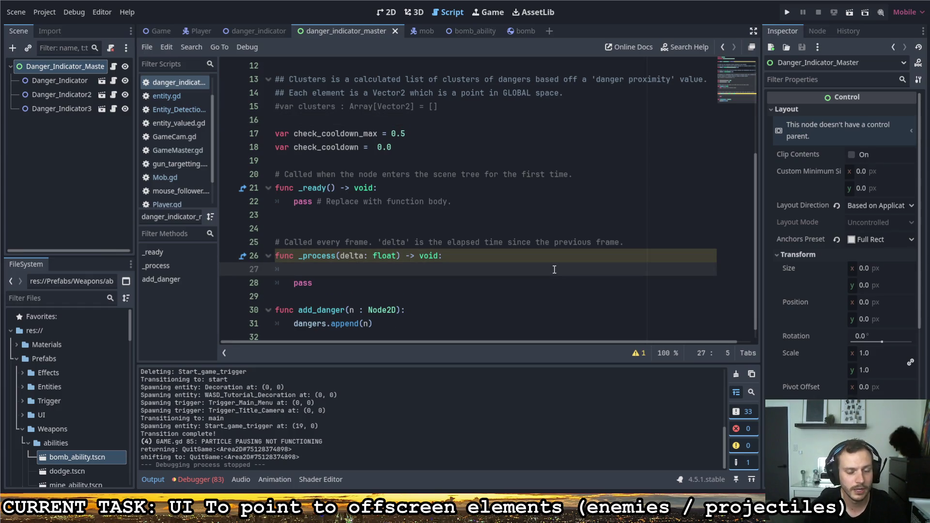
text(check_dange)
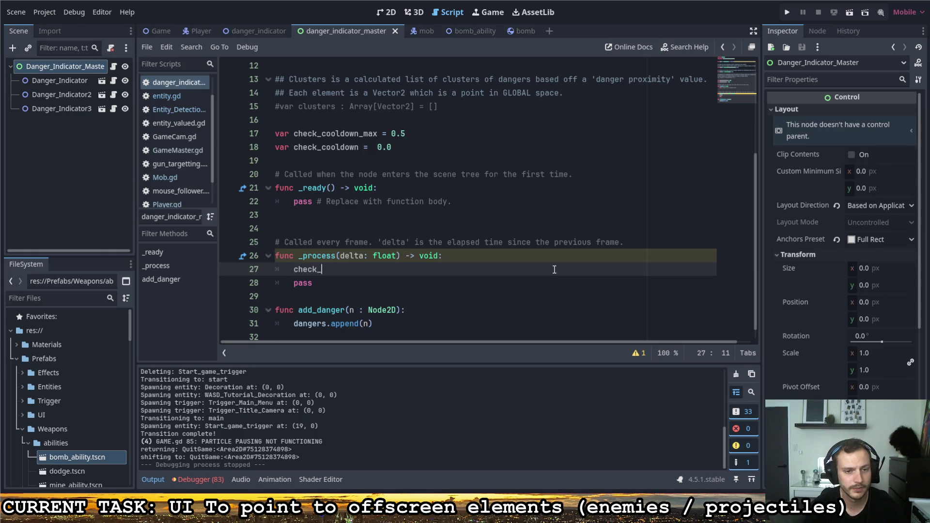
text(rs(delta))
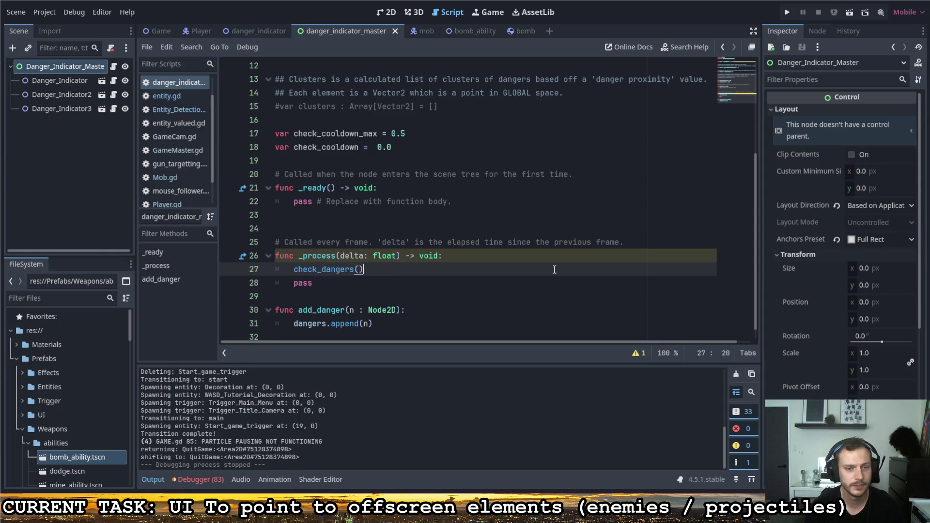
click(372, 283)
key(BackSpace)
key(BackSpace)
key(BackSpace)
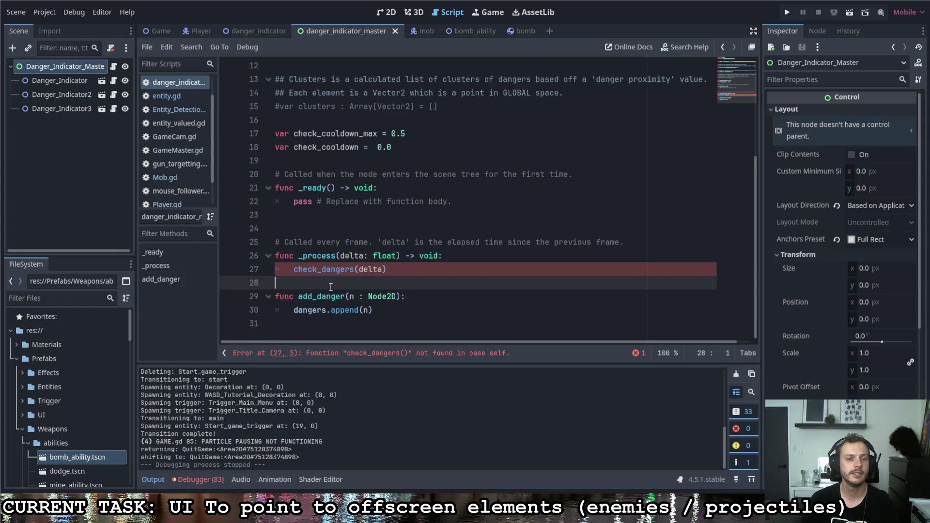
Add func check_dangers(delta: float) whose body subtracts delta from check_cooldown.
key(Return)
text(func check_dan)
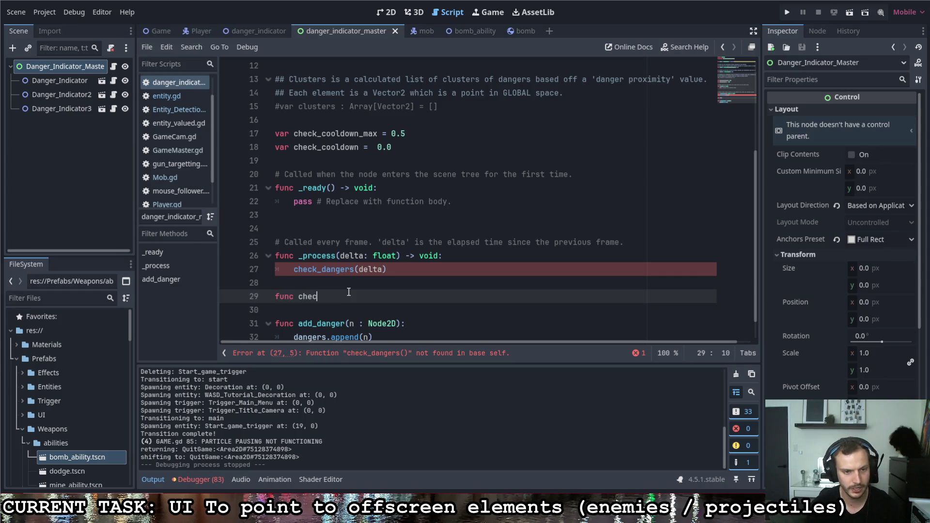
text(gers(delt)
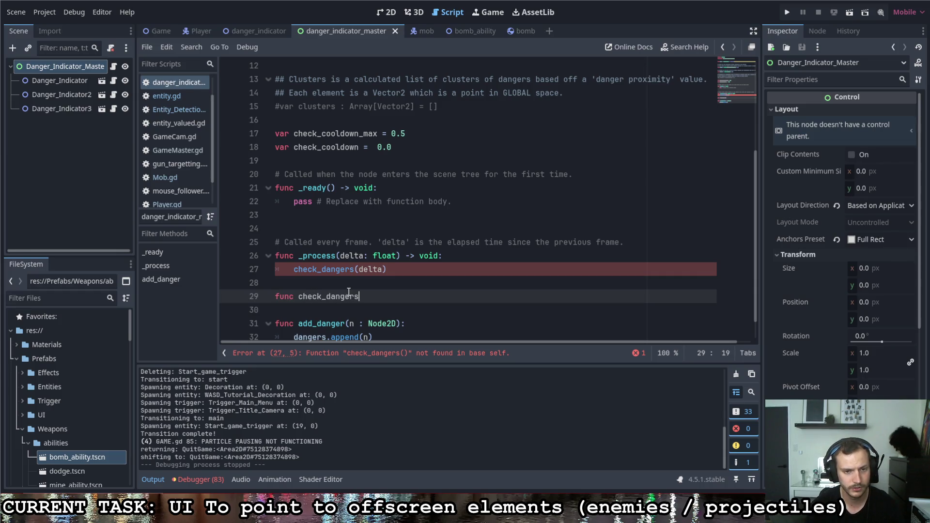
text(a: float))
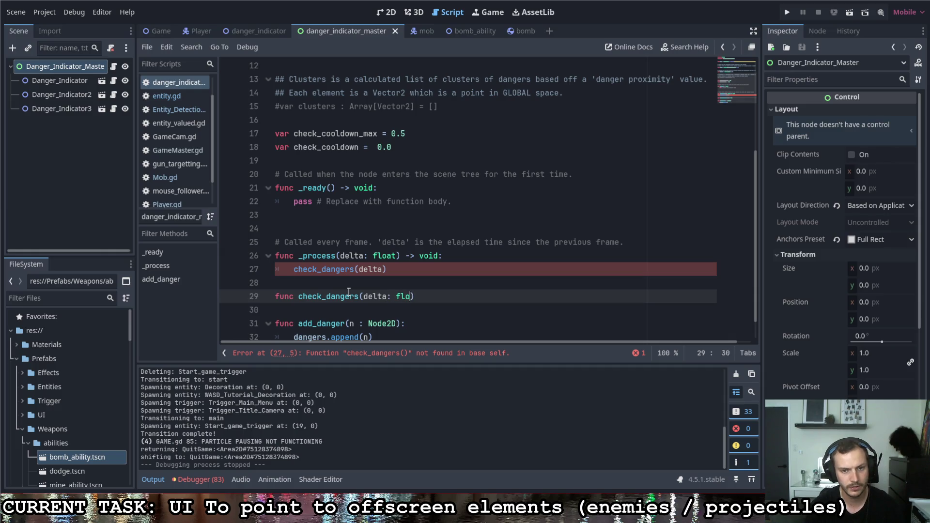
text(:)
key(Return)
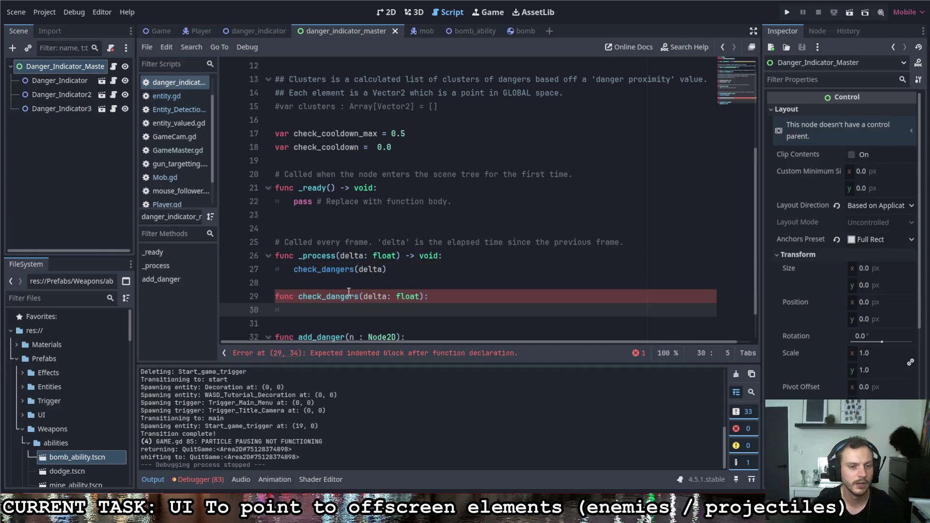
text(check)
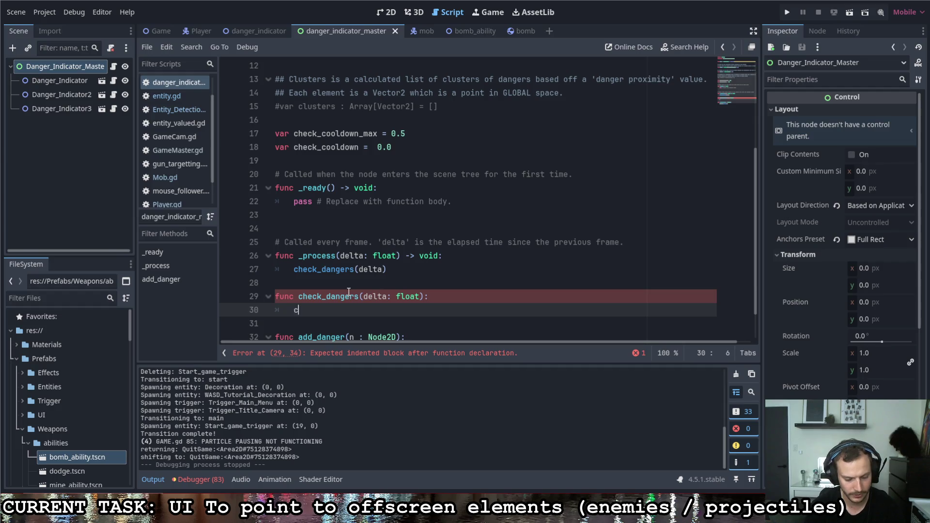
key(Return)
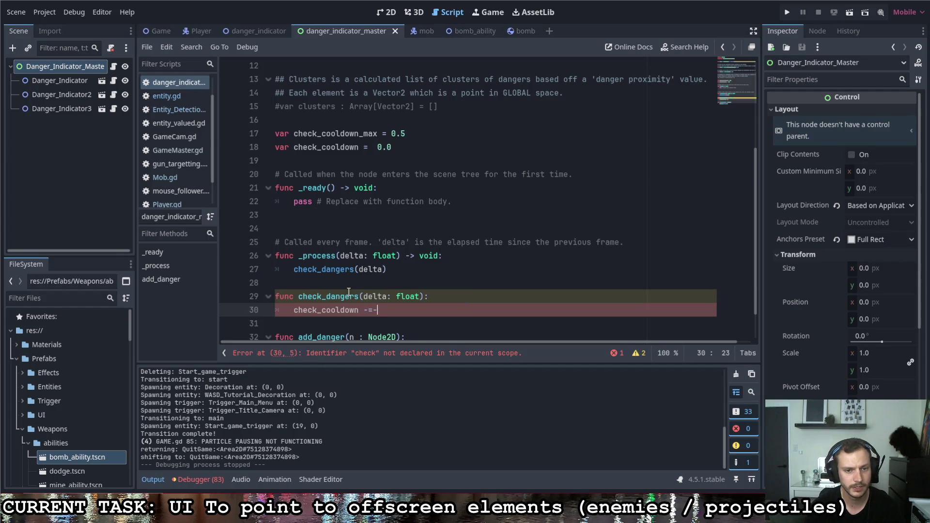
text(delta)
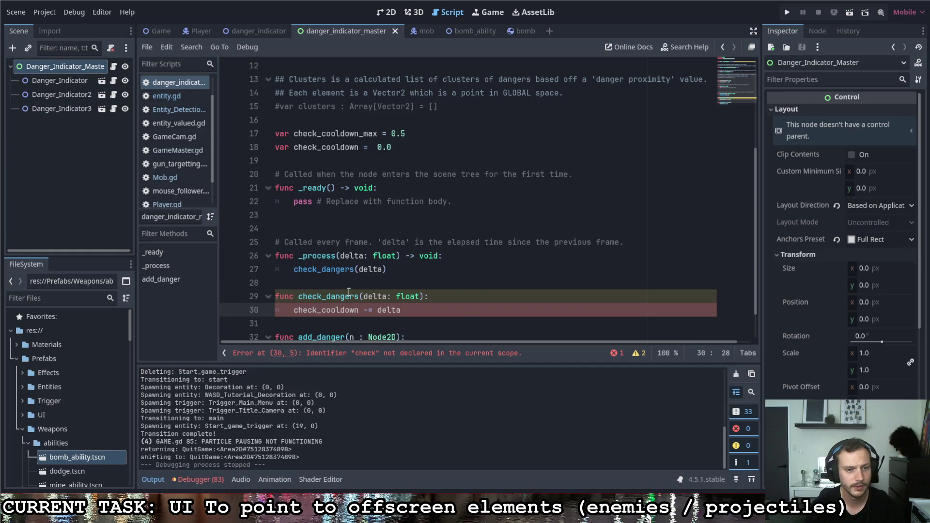
Add an 'if check_cooldown > 0.0:' condition with return in its body.
key(Return)
text(if ch)
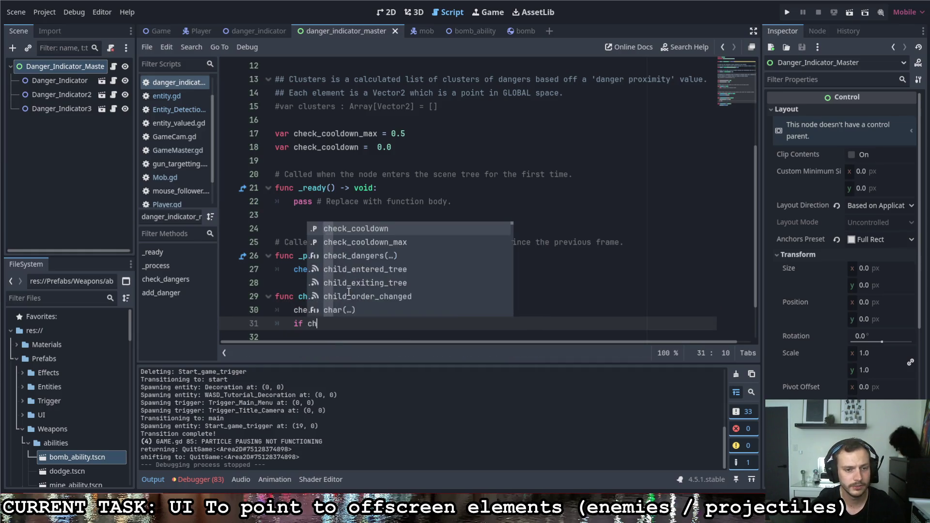
key(Down)
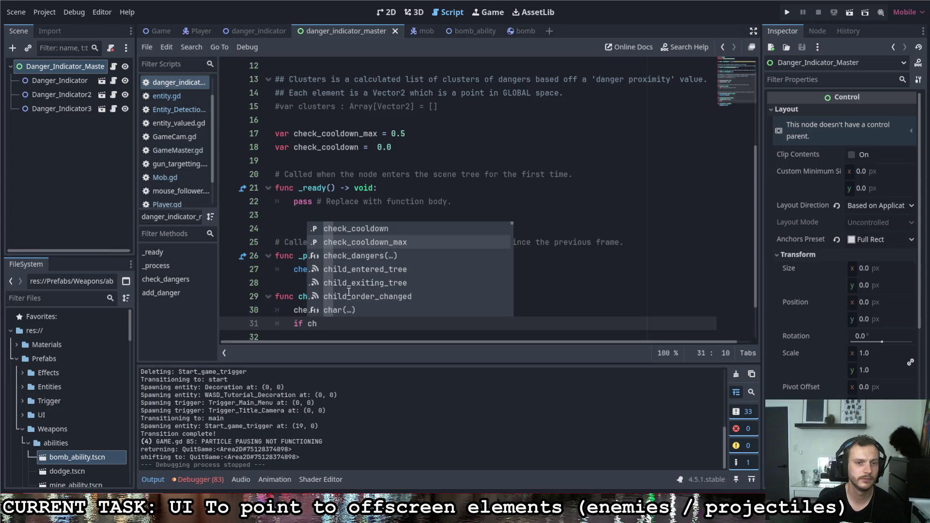
key(Up)
key(Return)
text(> 0.0)
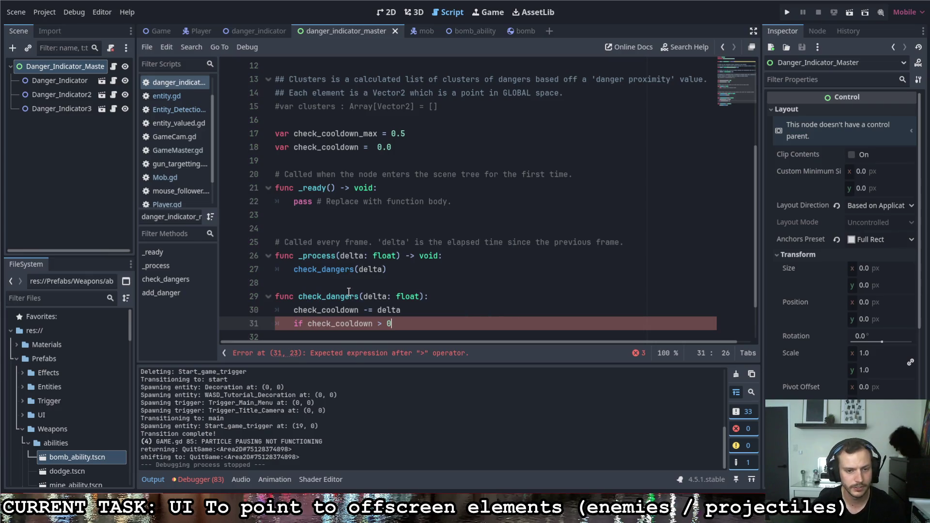
text(:)
key(Return)
text(return)
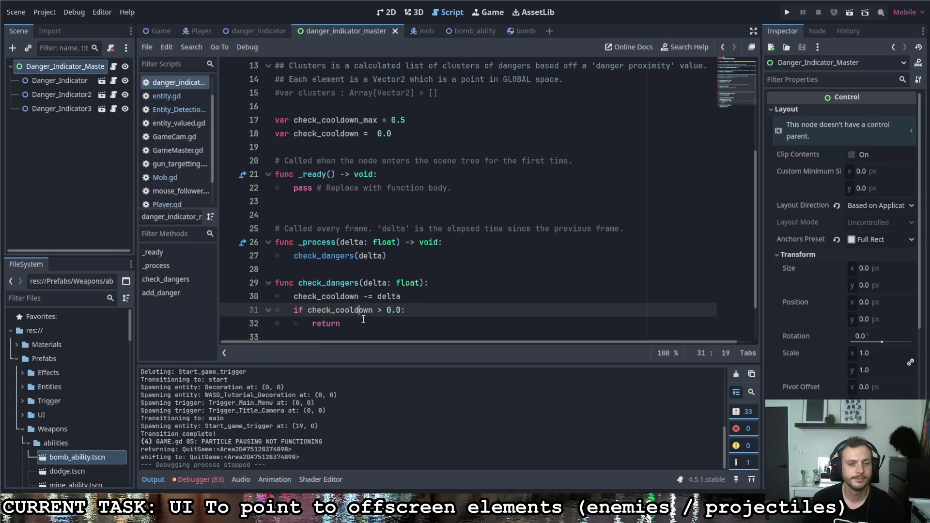
Move the check_cooldown decrement inside the if block, followed by return.
drag(406, 302, 289, 297)
key(BackSpace)
drag(341, 324, 317, 325)
key(ctrl+v)
click(319, 296)
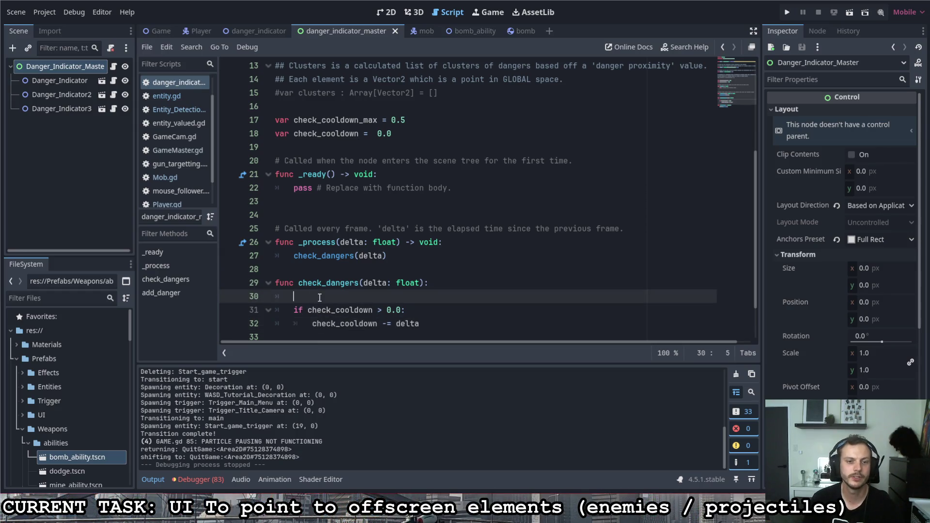
key(BackSpace)
key(BackSpace)
click(436, 307)
key(Return)
text(retuen)
key(BackSpace)
key(BackSpace)
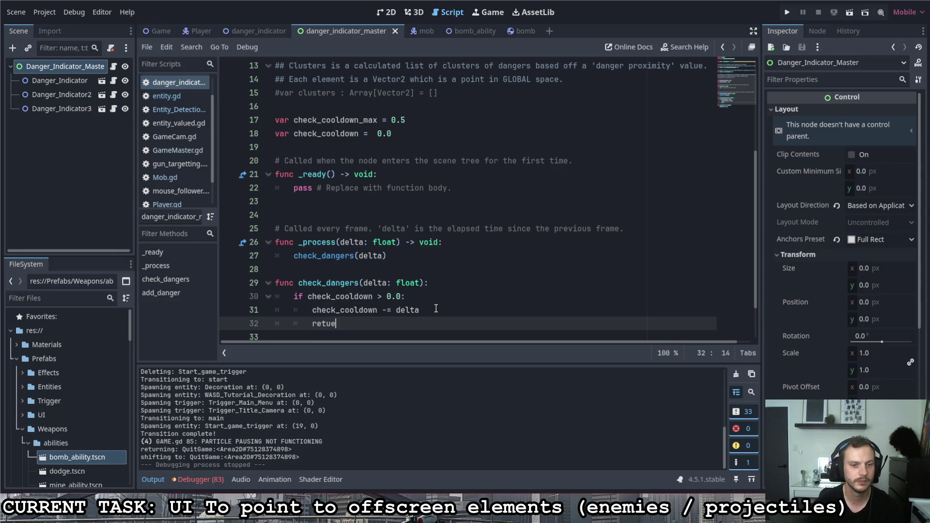
text(rn)
key(Return)
key(BackSpace)
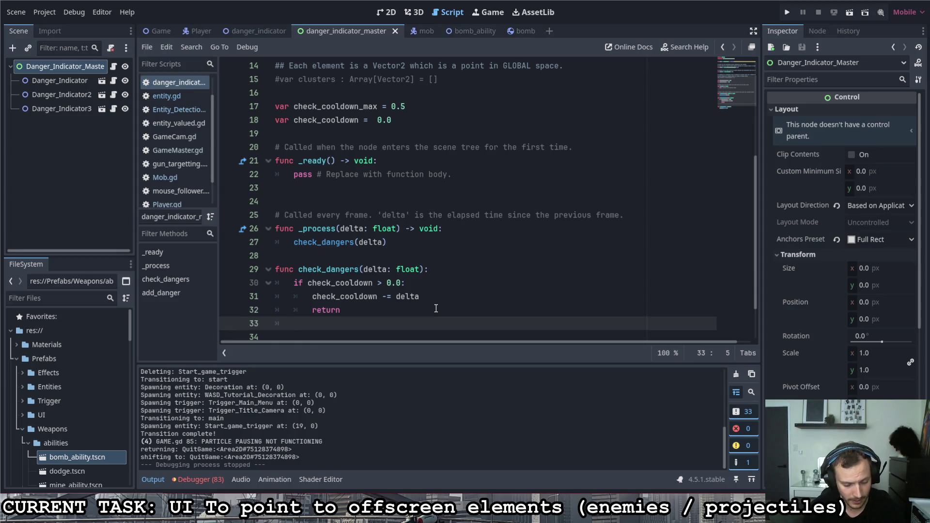
Reset check_cooldown to check_cooldown_max and add a '#do things' placeholder comment.
text(check)
key(Return)
text(= check)
key(Down)
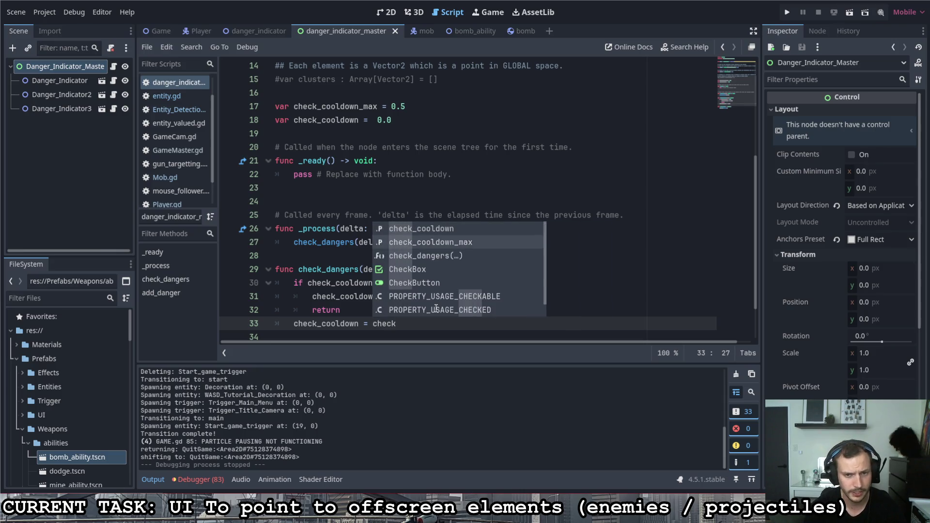
key(Return)
key(Return)
key(Return)
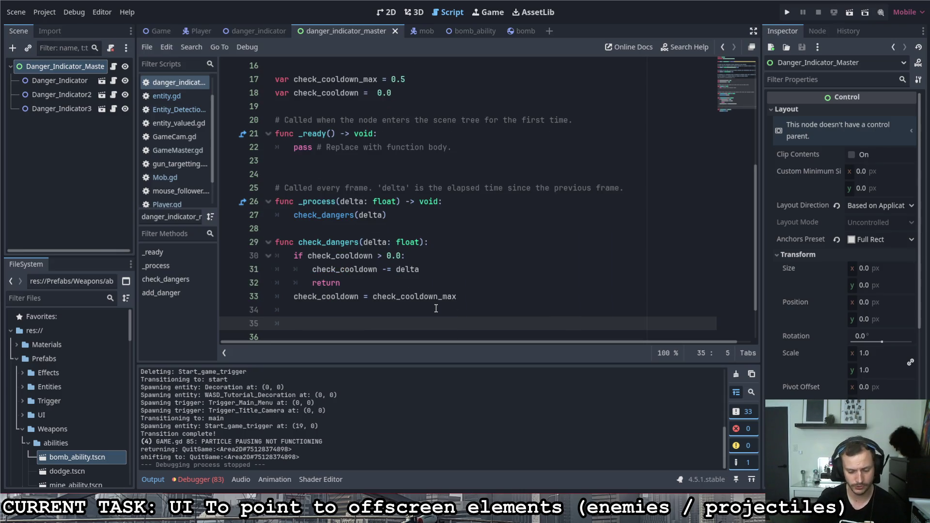
text(#do things)
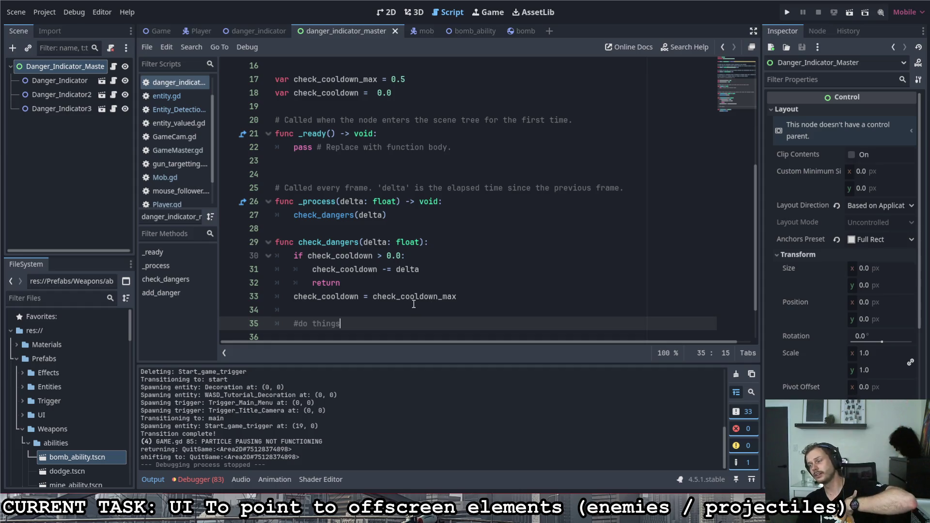
Capitalize the placeholder comment to '#Do things'.
drag(457, 296, 295, 296)
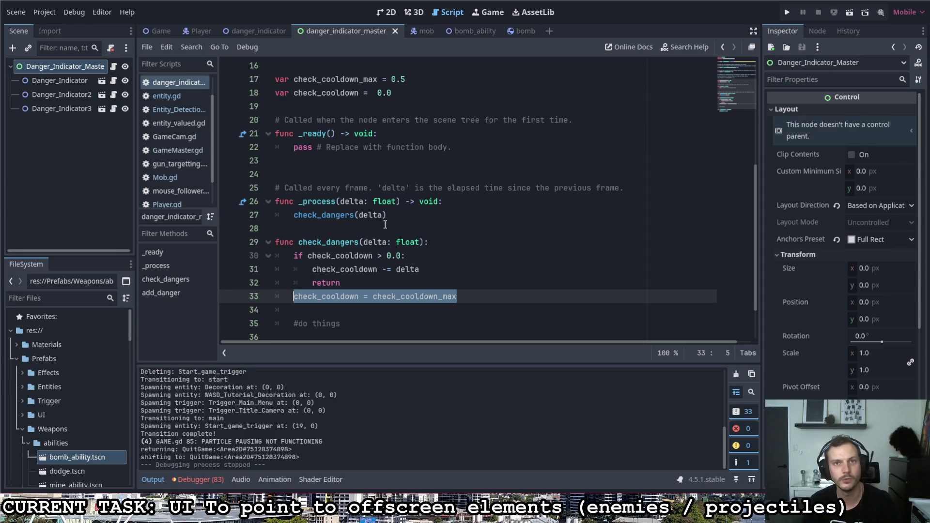
double_click(302, 324)
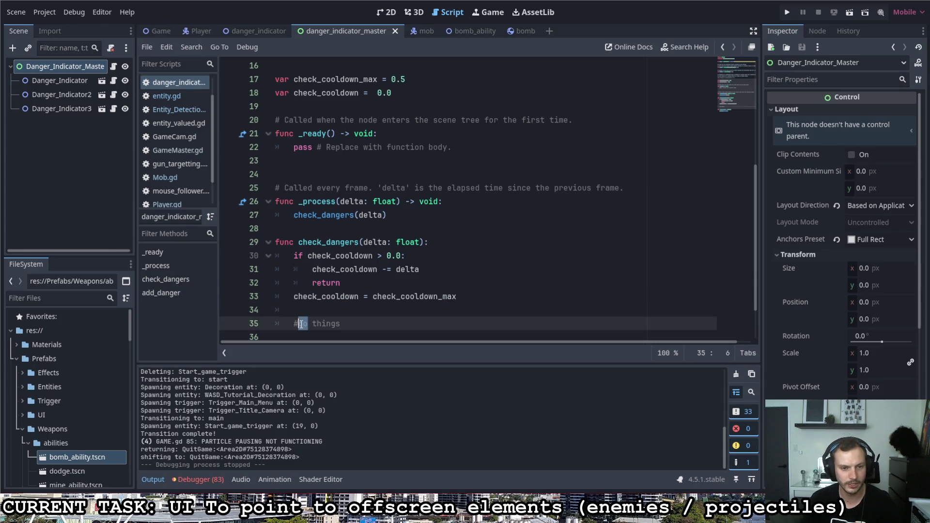
text(Do)
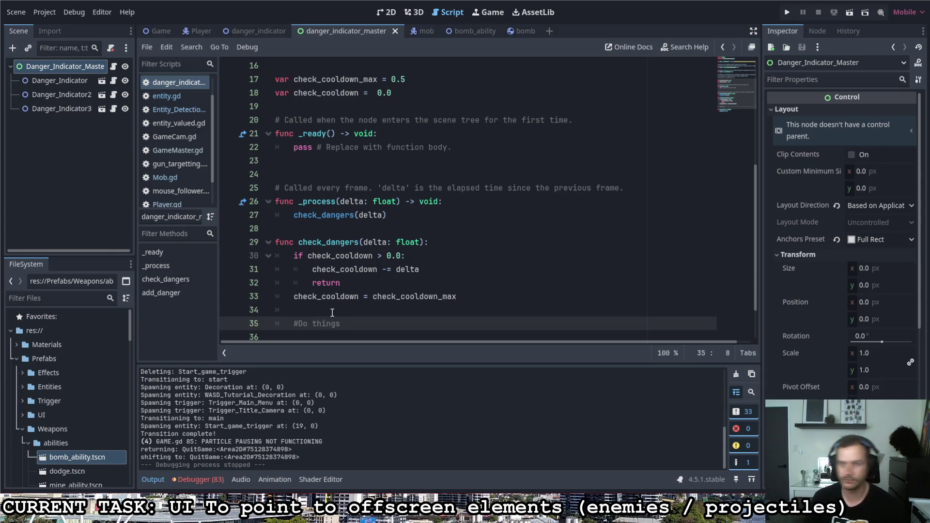
key(End)
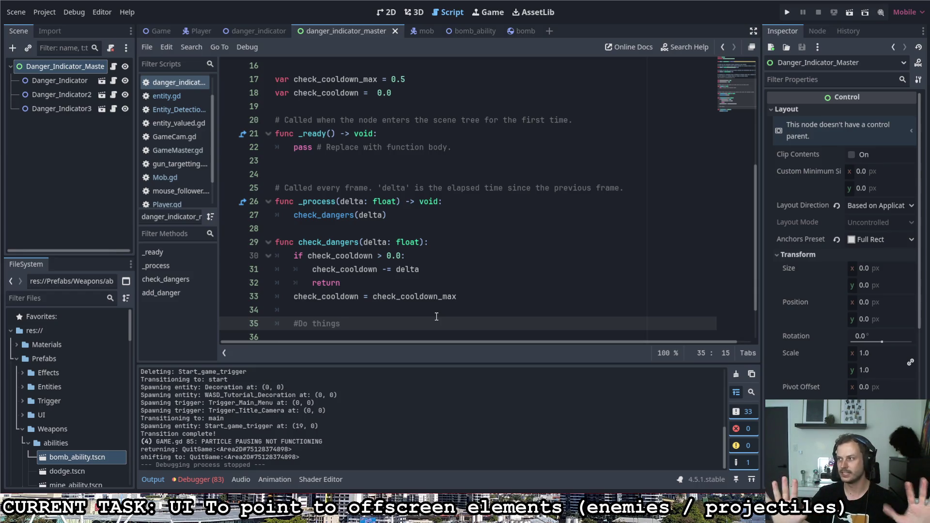
Review the check_cooldown decrement, early return, and check_cooldown_max reset lines.
click(438, 311)
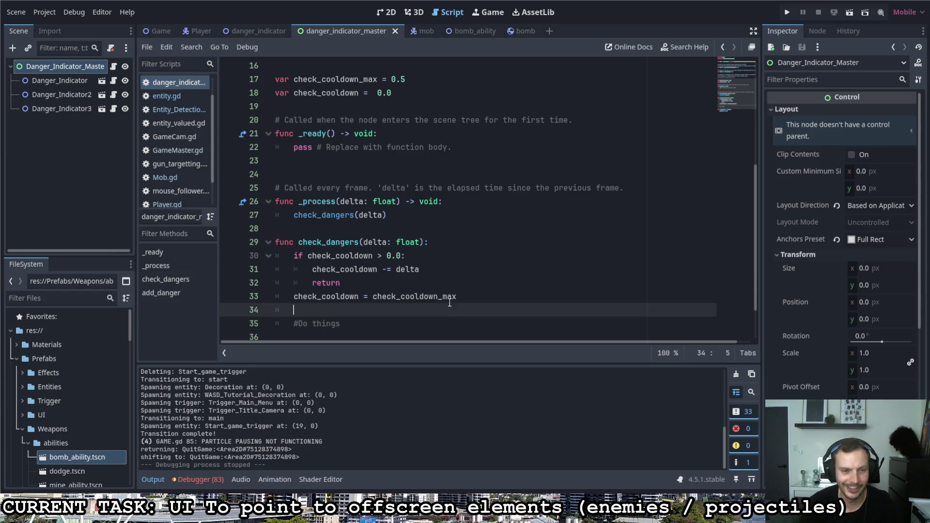
scroll(397, 203, down, 2)
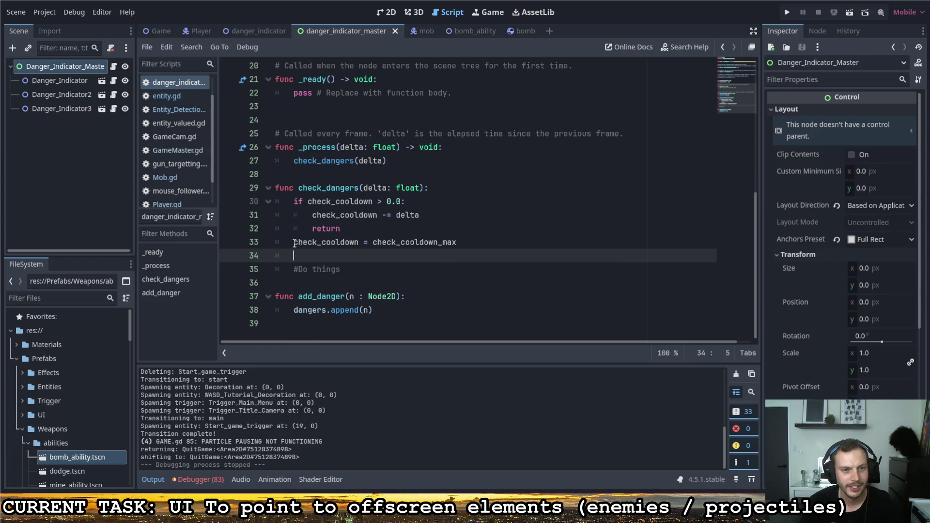
drag(294, 242, 360, 242)
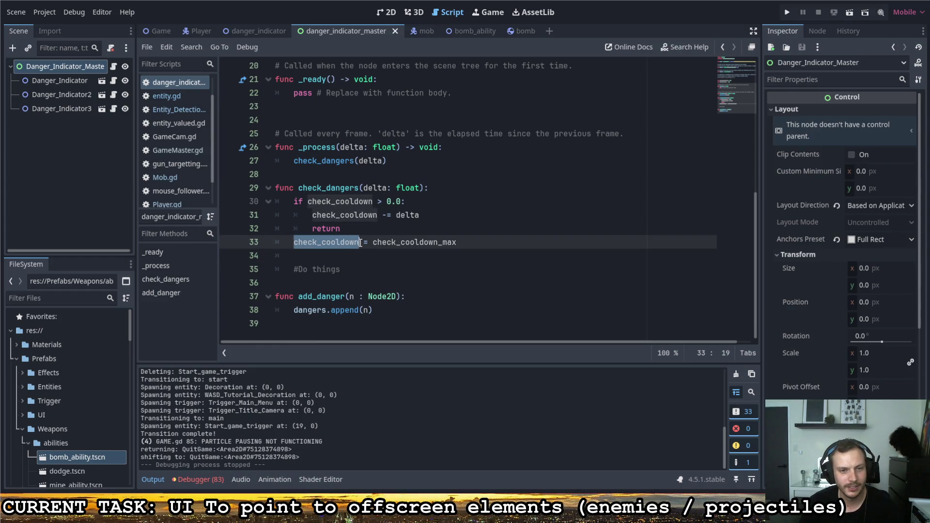
drag(373, 242, 471, 243)
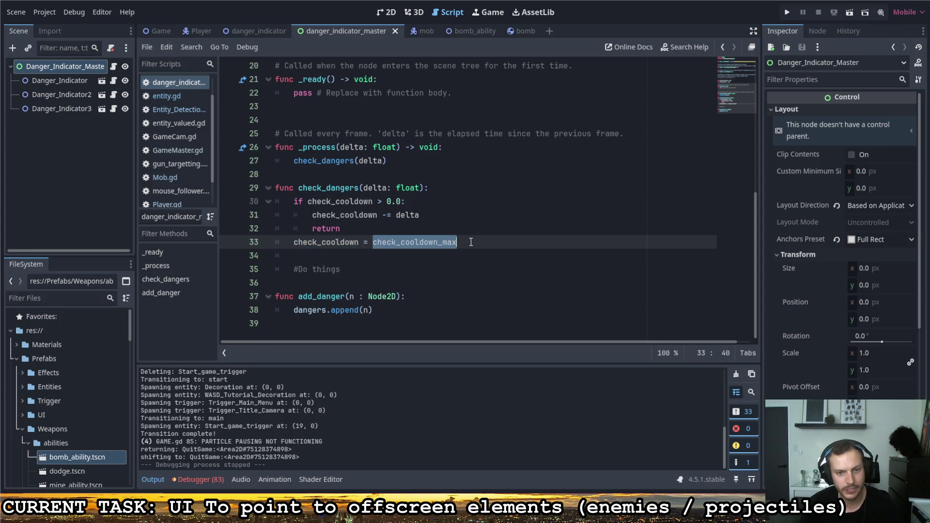
mouse_move(365, 201)
mouse_down()
mouse_move(419, 214)
mouse_move(366, 202)
mouse_up()
drag(429, 215, 313, 214)
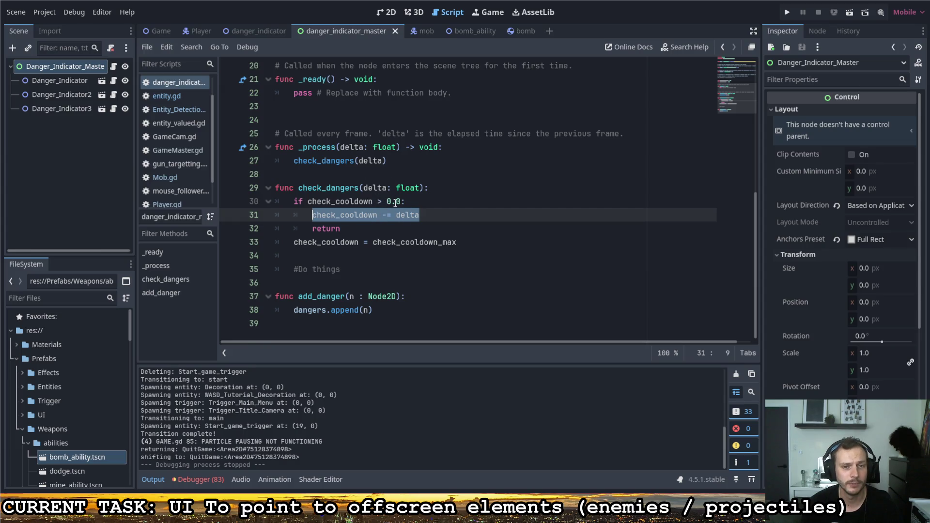
click(347, 229)
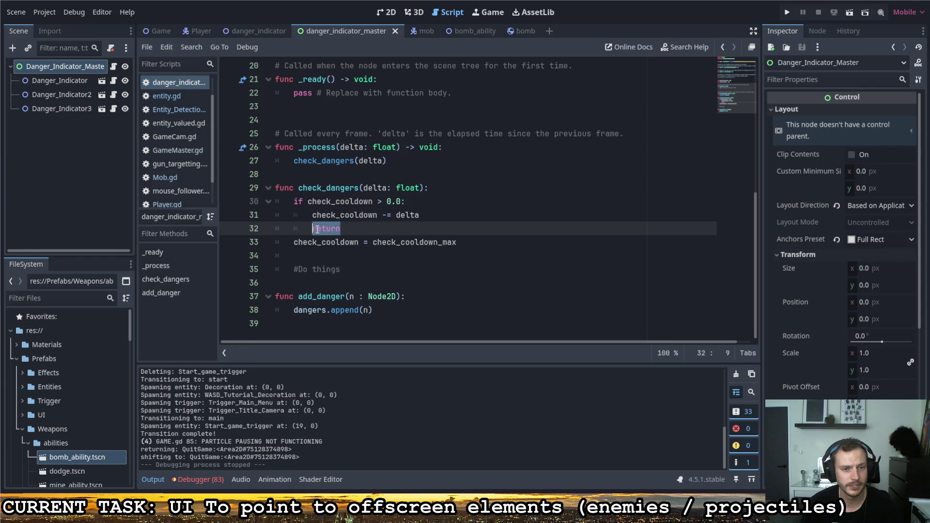
drag(341, 229, 311, 228)
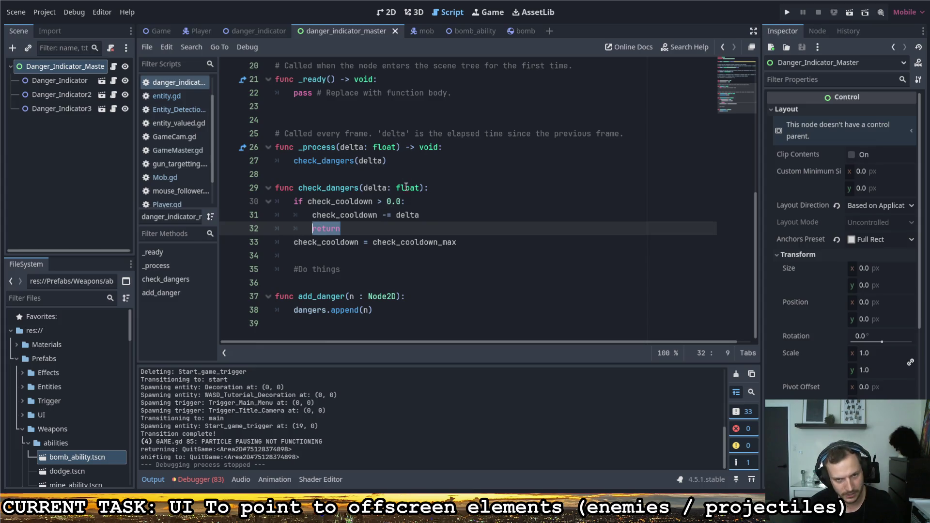
mouse_move(294, 242)
mouse_down()
mouse_move(465, 237)
mouse_move(450, 229)
mouse_up()
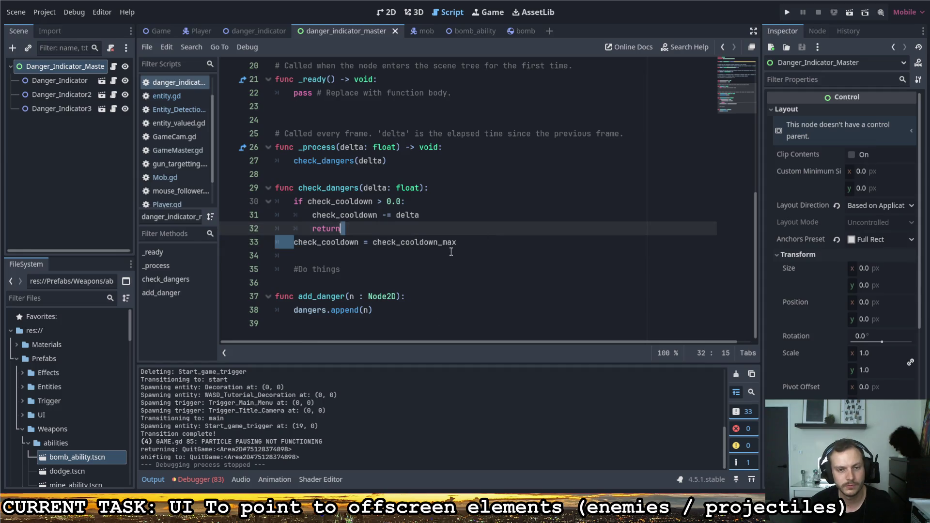
triple_click(453, 245)
double_click(455, 245)
Add a new indented line beneath the '#Do things' comment.
click(443, 260)
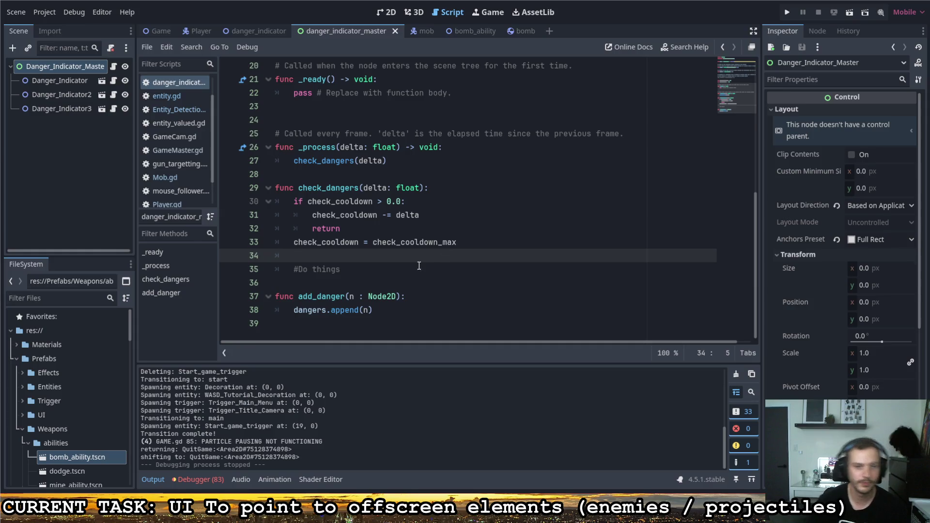
click(419, 268)
key(Return)
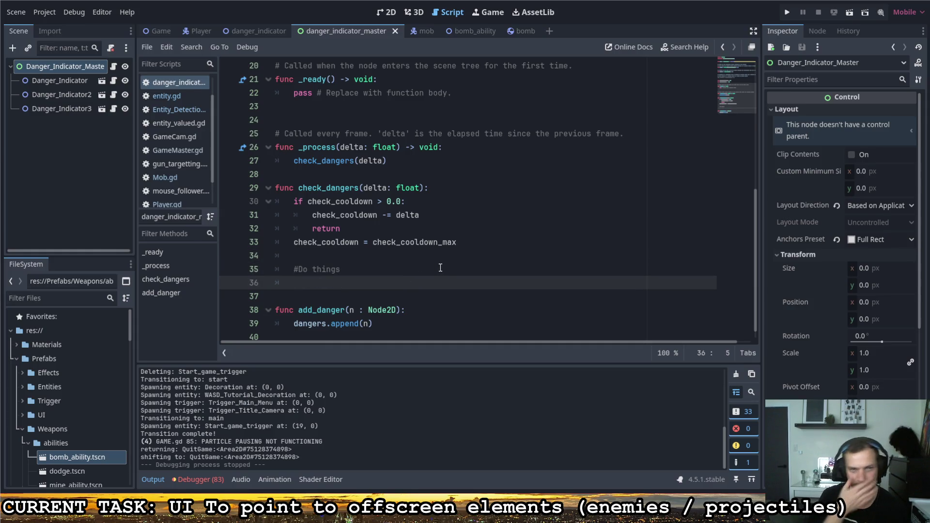
Write 'for d in dangers:' containing an 'if !is_instance_valid(d):' check.
scroll(432, 262, up, 4)
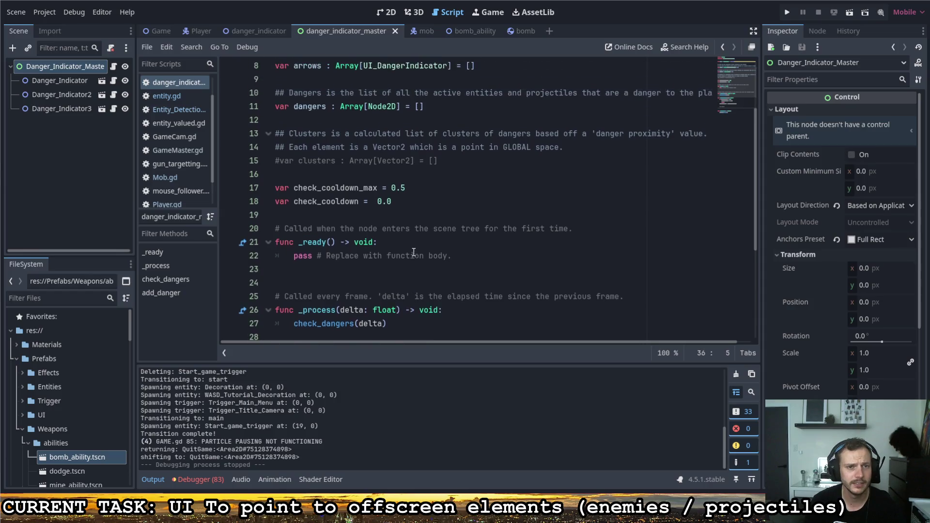
scroll(412, 252, up, 3)
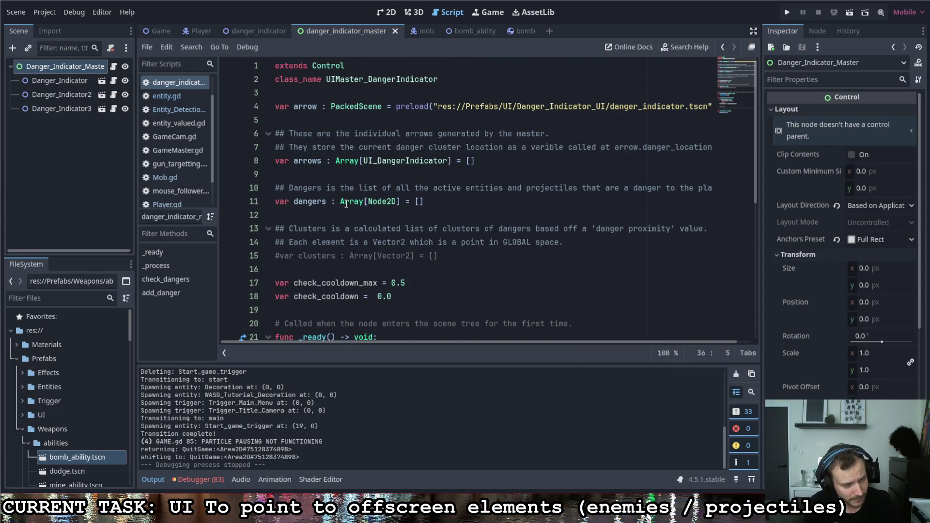
scroll(402, 207, down, 6)
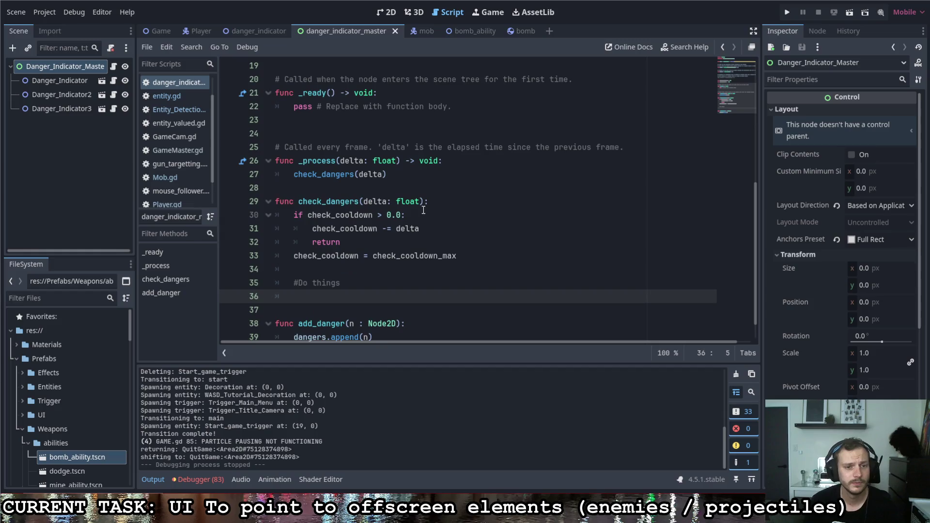
text(for d in dangers)
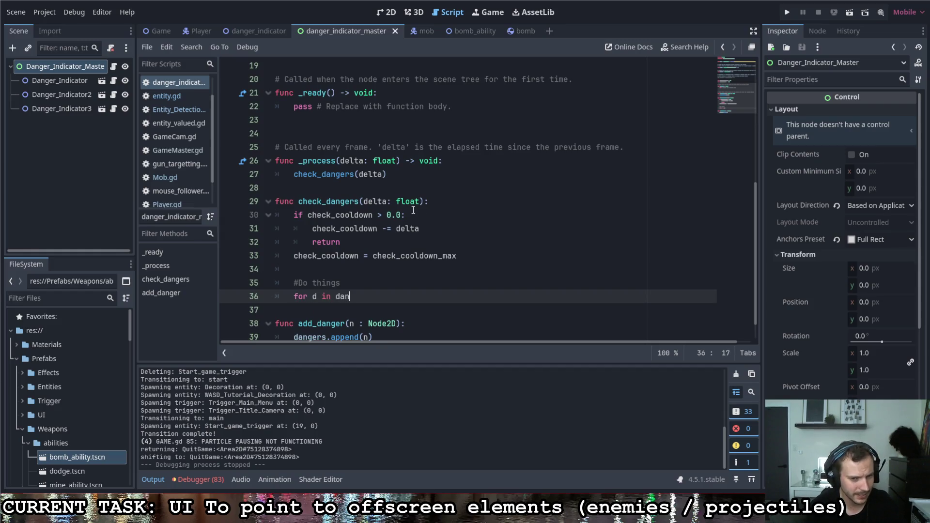
text(:)
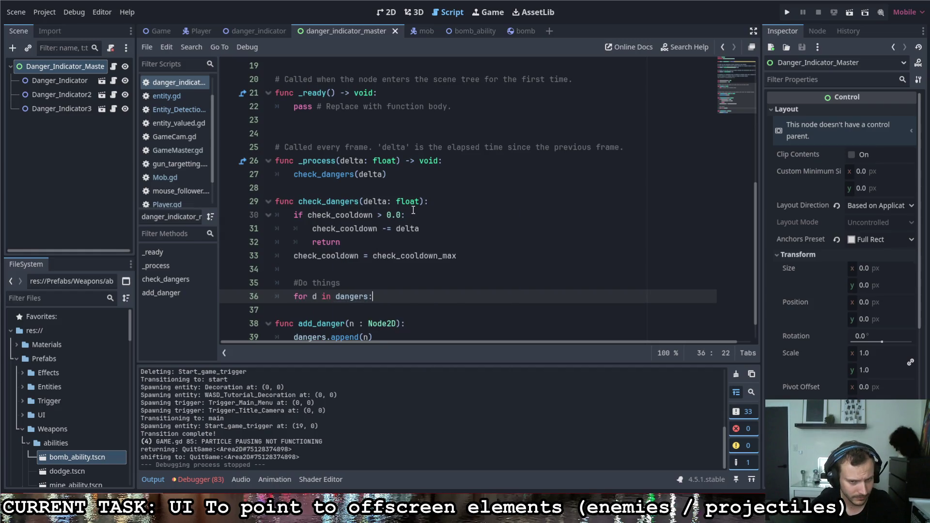
key(Return)
text(if )
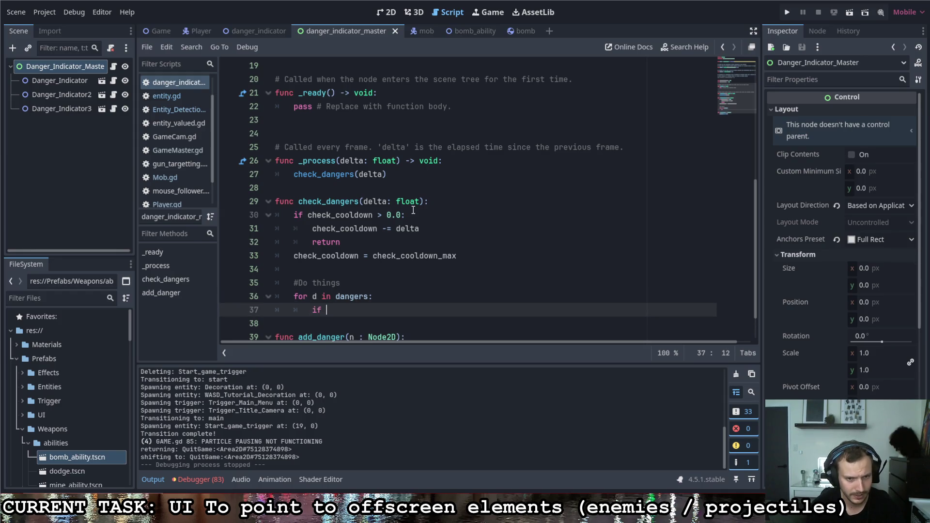
text(is_instan)
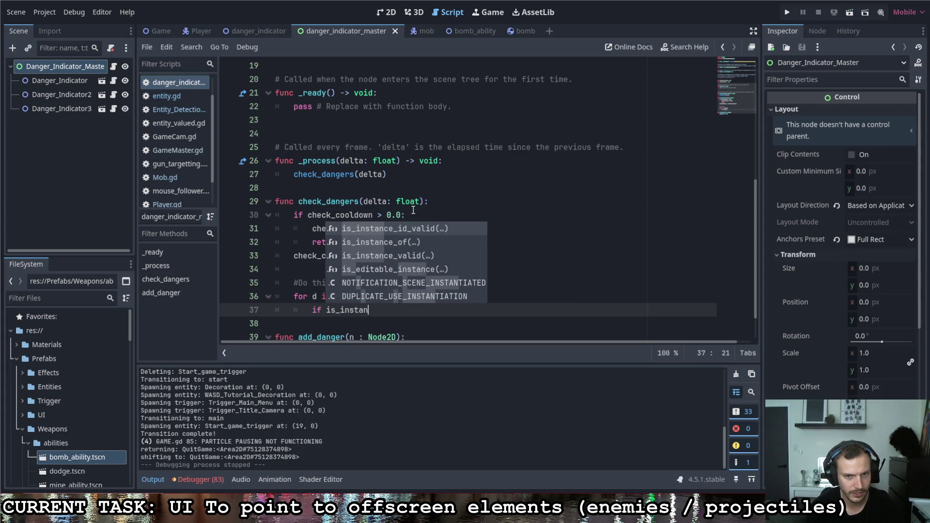
key(Down)
key(Down)
key(Return)
text(d):)
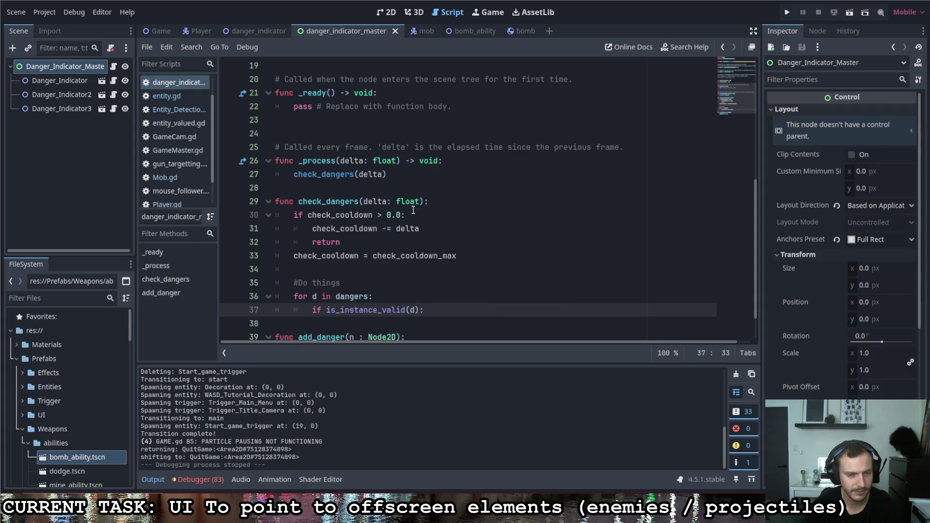
click(326, 310)
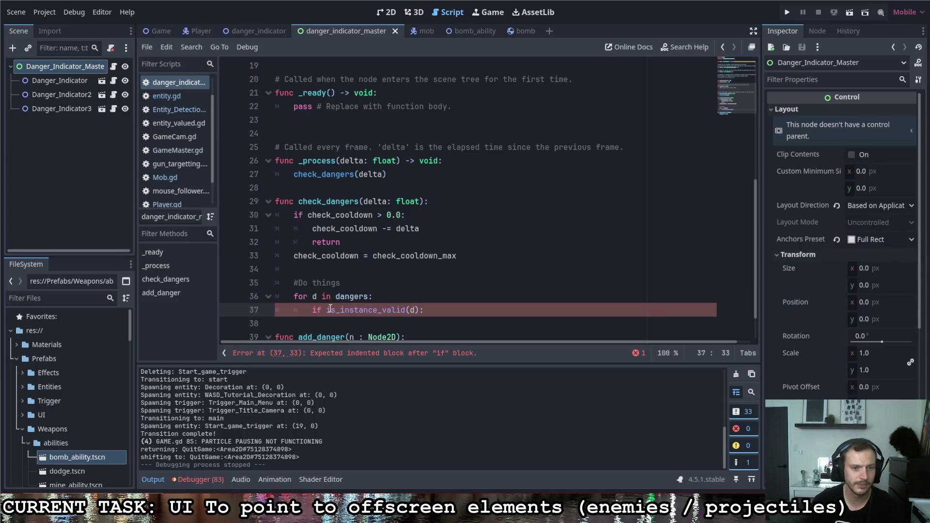
text(!)
key(End)
key(Return)
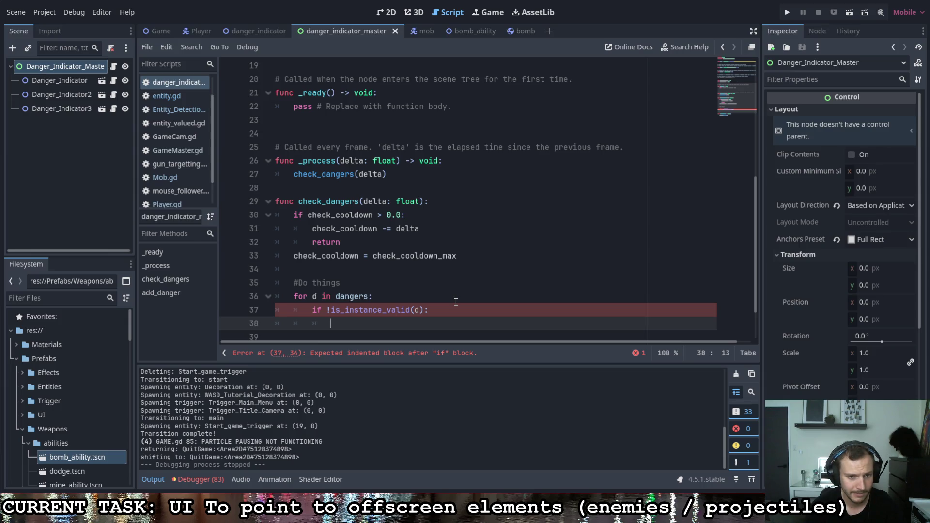
Loop over dangers.duplicate() instead and erase invalid entries with dangers.erase(d).
scroll(471, 298, down, 2)
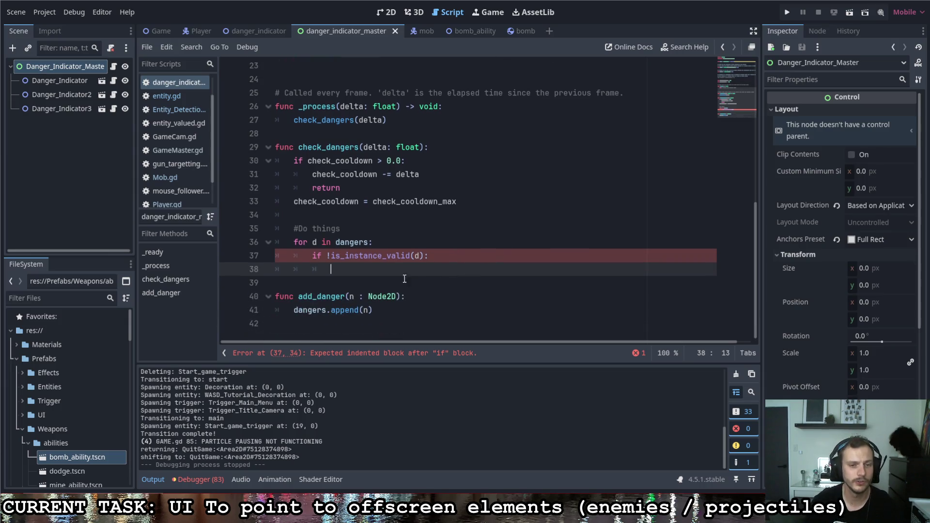
click(375, 242)
text(.dup)
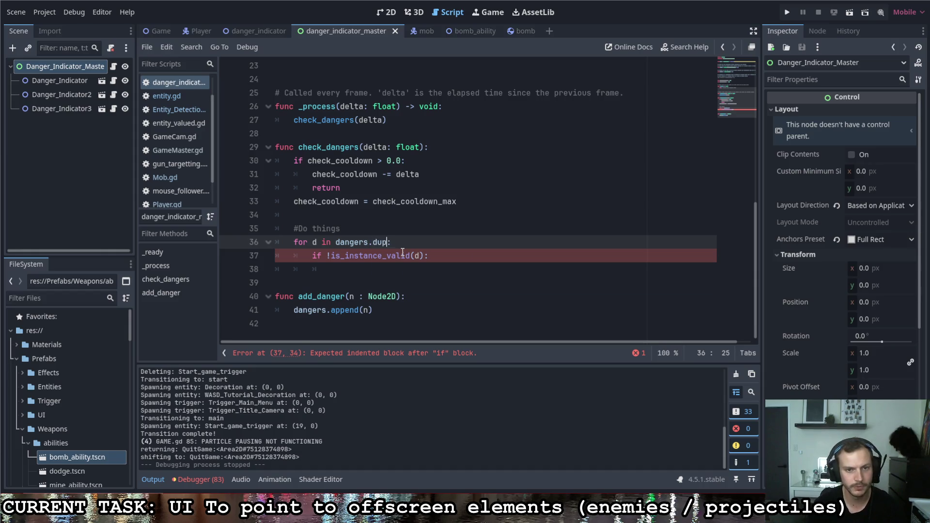
key(Return)
click(415, 228)
drag(425, 242, 336, 242)
click(404, 265)
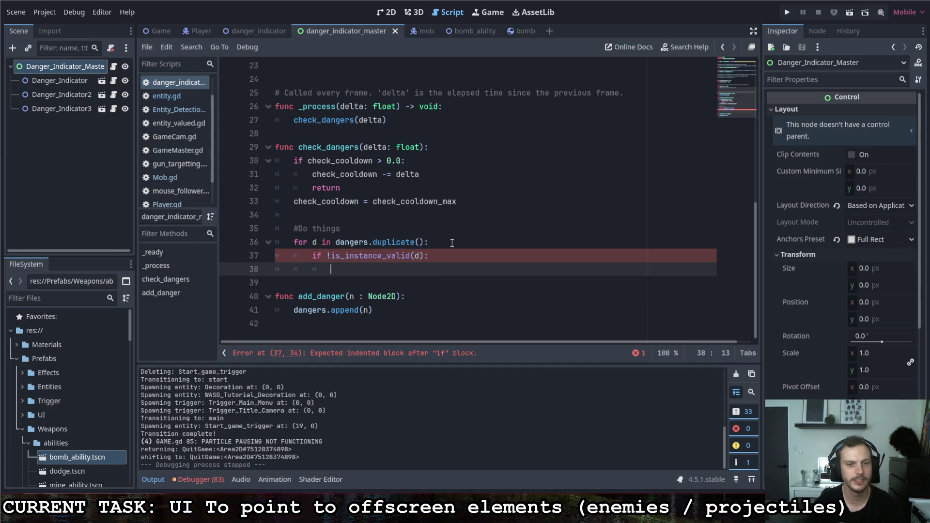
text(dangers.re)
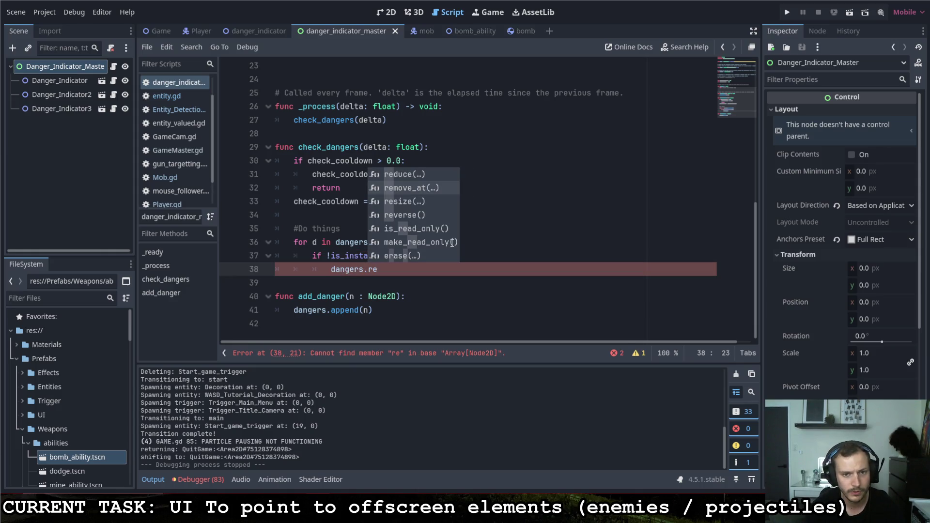
key(Down)
key(Down)
key(Down)
key(Return)
text(d))
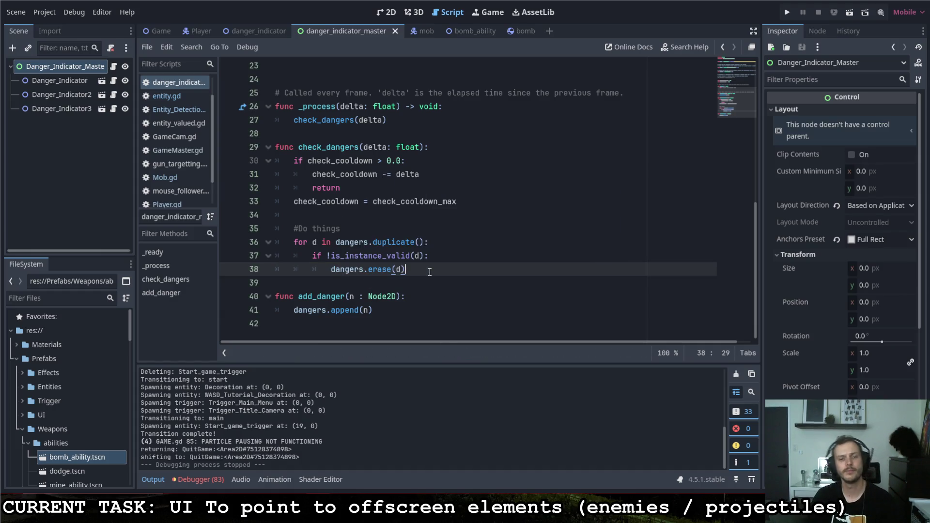
drag(424, 242, 335, 243)
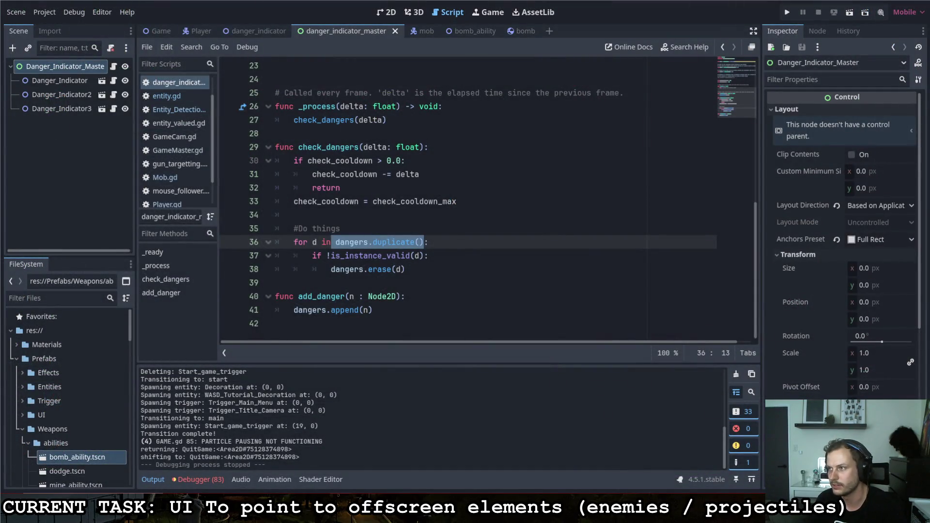
mouse_move(149, 84)
mouse_down()
mouse_move(101, 158)
mouse_move(125, 154)
mouse_up()
mouse_move(760, 89)
mouse_down()
mouse_move(785, 147)
mouse_move(734, 148)
mouse_up()
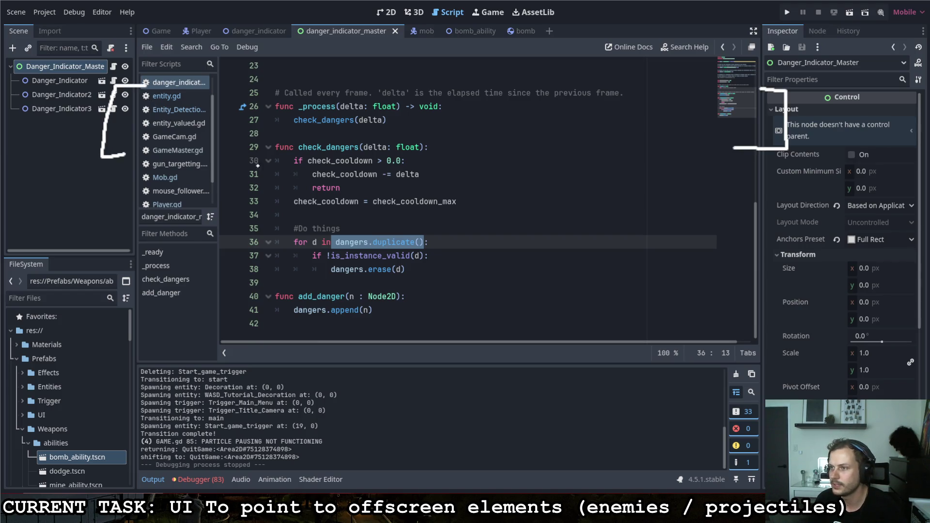
drag(163, 103, 161, 140)
drag(191, 155, 206, 141)
mouse_move(266, 94)
mouse_down()
mouse_move(251, 132)
mouse_move(292, 161)
mouse_up()
drag(345, 105, 343, 140)
drag(385, 165, 396, 152)
mouse_move(434, 109)
mouse_down()
mouse_move(435, 144)
mouse_move(472, 155)
mouse_up()
mouse_move(519, 111)
mouse_down()
mouse_move(520, 137)
mouse_move(560, 151)
mouse_up()
drag(594, 113, 595, 135)
drag(626, 161, 632, 139)
drag(681, 112, 679, 137)
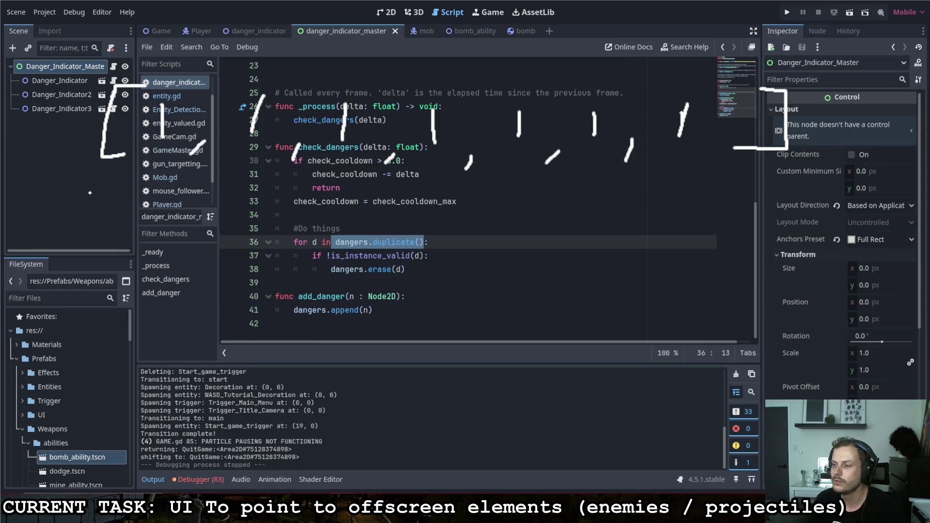